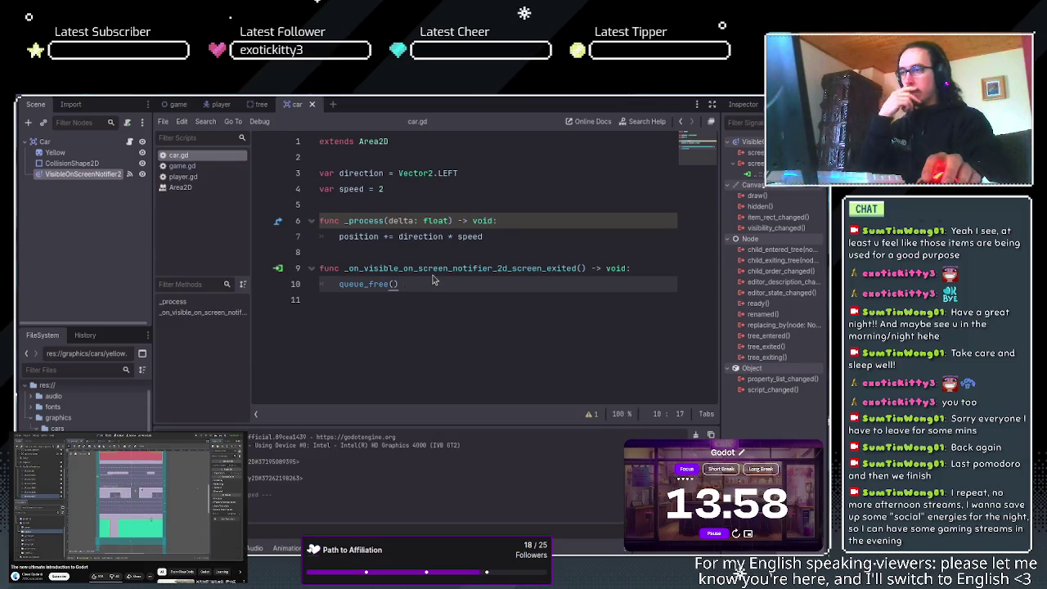
- Deselect the notifier in the car scene, switch to the game scene, and clear its selection
click(84, 206)
key(ctrl+Tab)
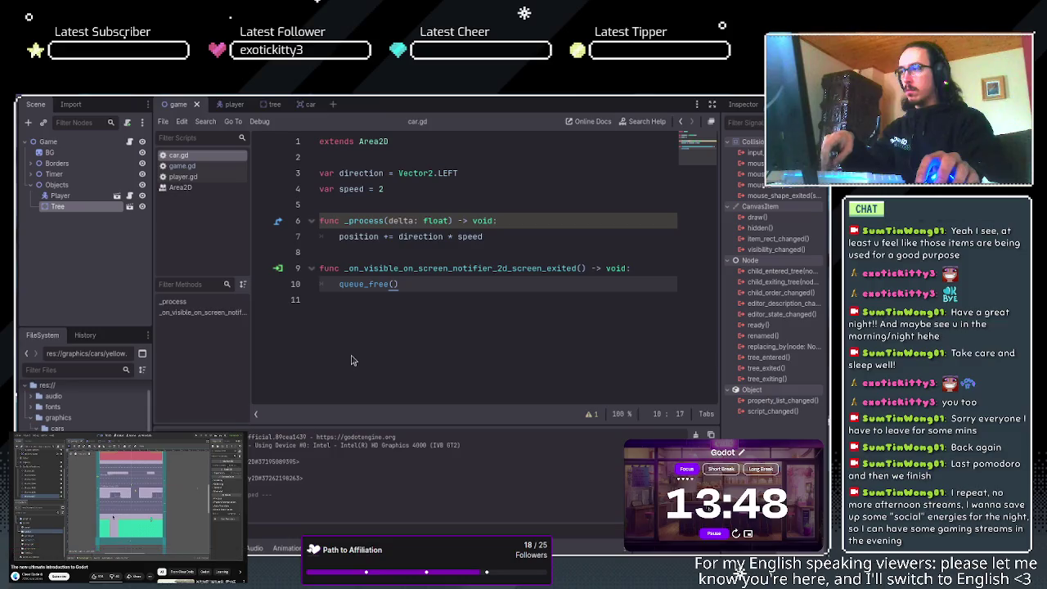
click(98, 277)
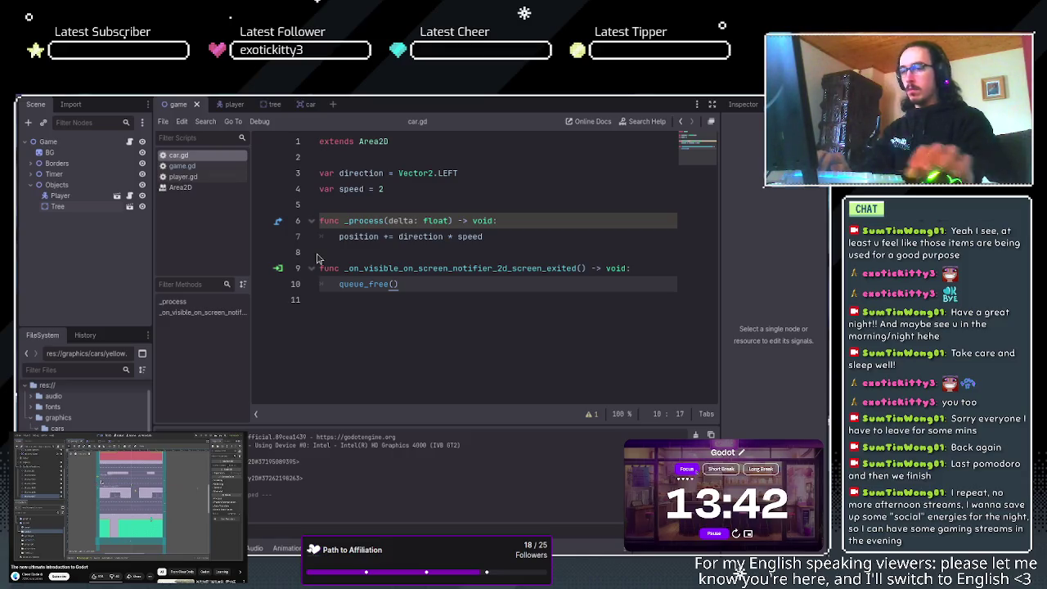
- Add a Node2D under Game and rename it CarStartPositions
key(ctrl+a)
key(Return)
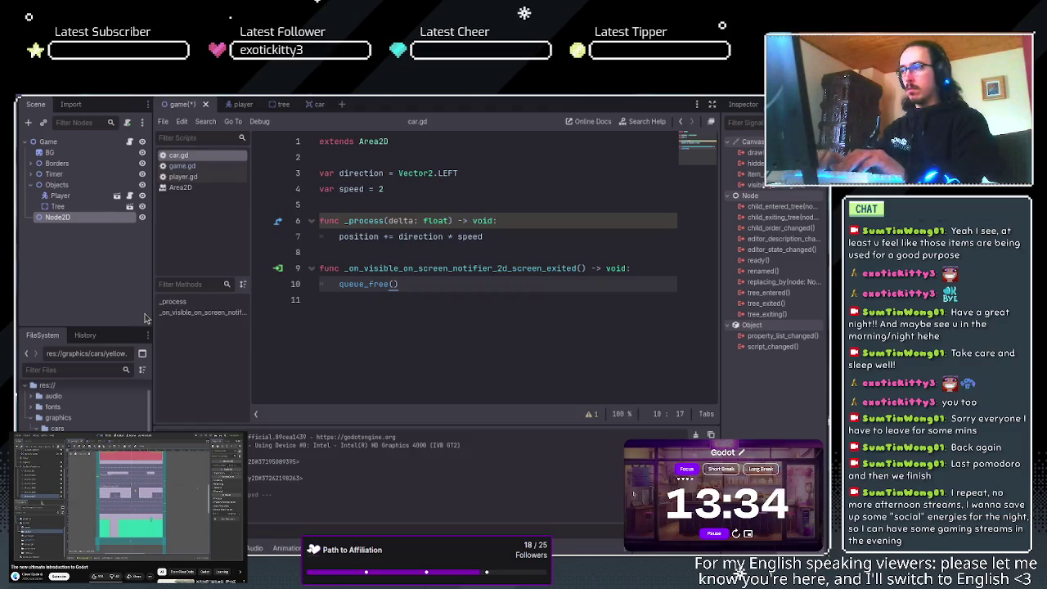
key(F2)
text(CarStartPositions)
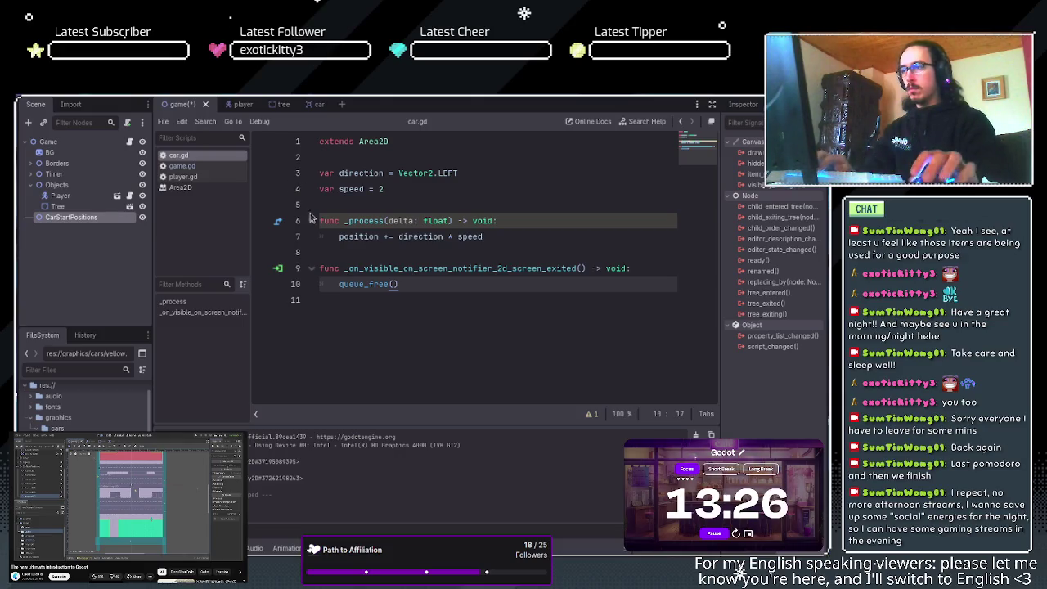
- Add a Marker2D child under CarStartPositions, save the scene, and view it in 2D
key(ctrl+z)
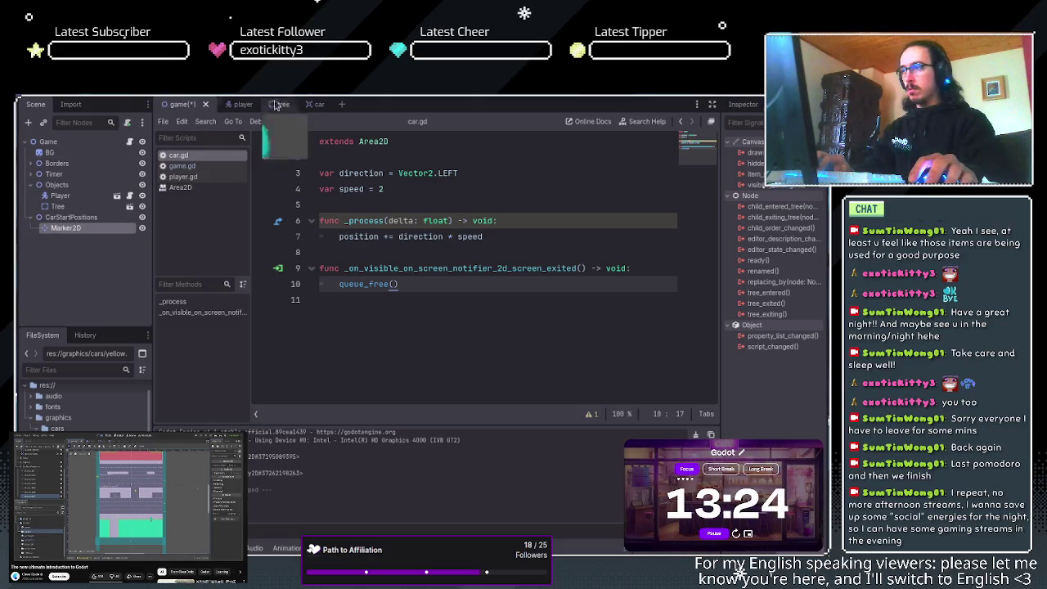
key(ctrl+s)
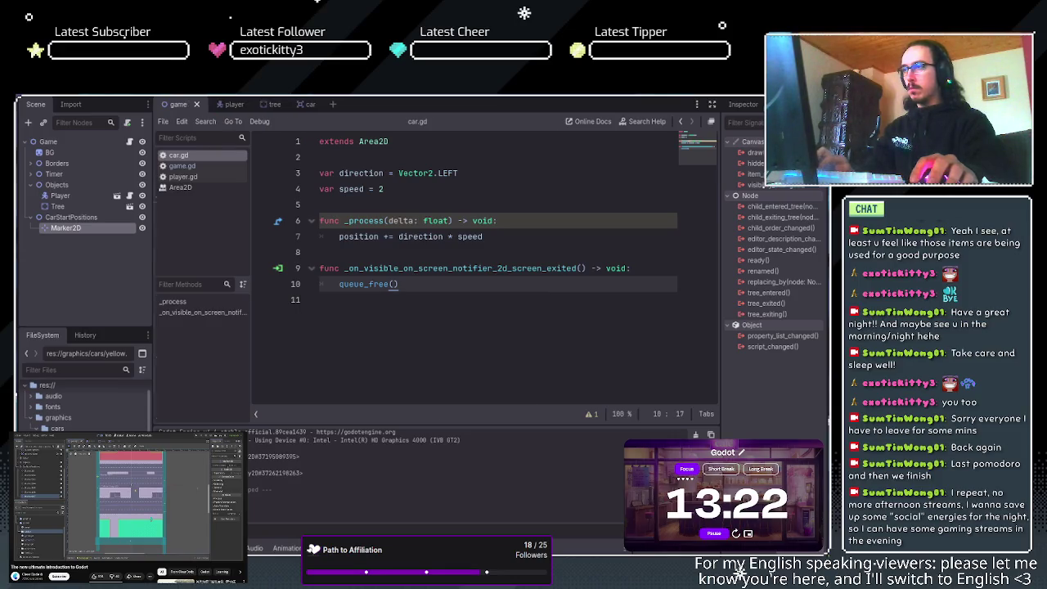
key(ctrl+F1)
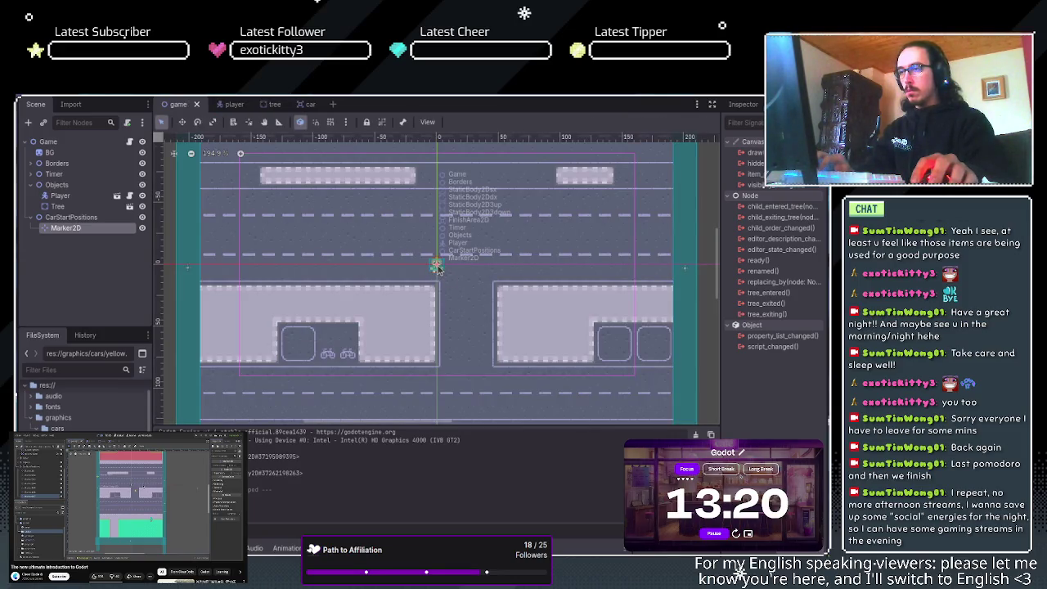
- Drag the Marker2D to the right-hand edge of the road
mouse_move(437, 268)
mouse_down()
mouse_move(351, 270)
mouse_move(707, 262)
mouse_move(684, 268)
mouse_up()
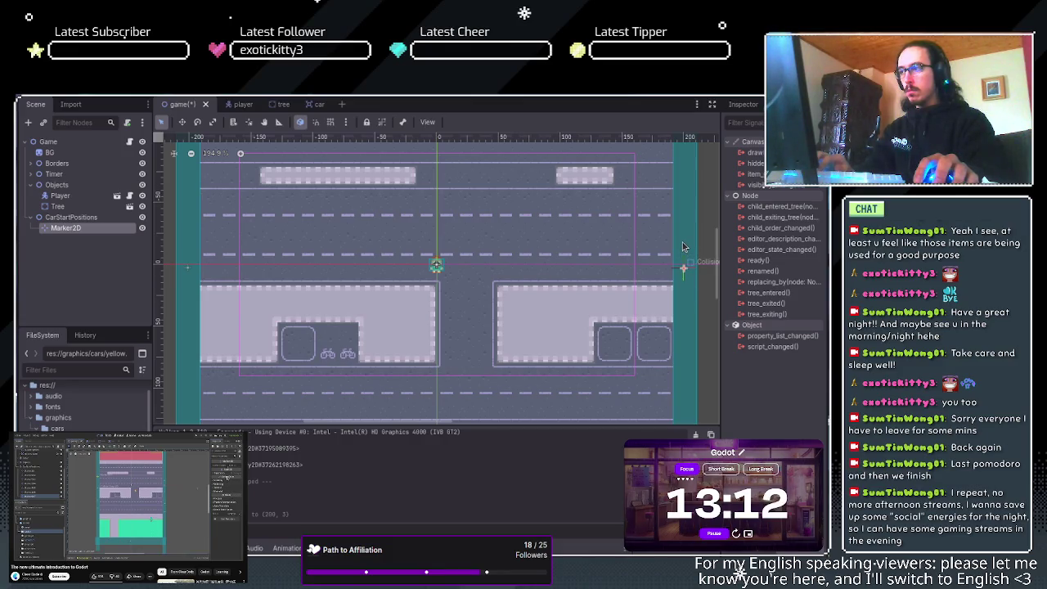
click(191, 273)
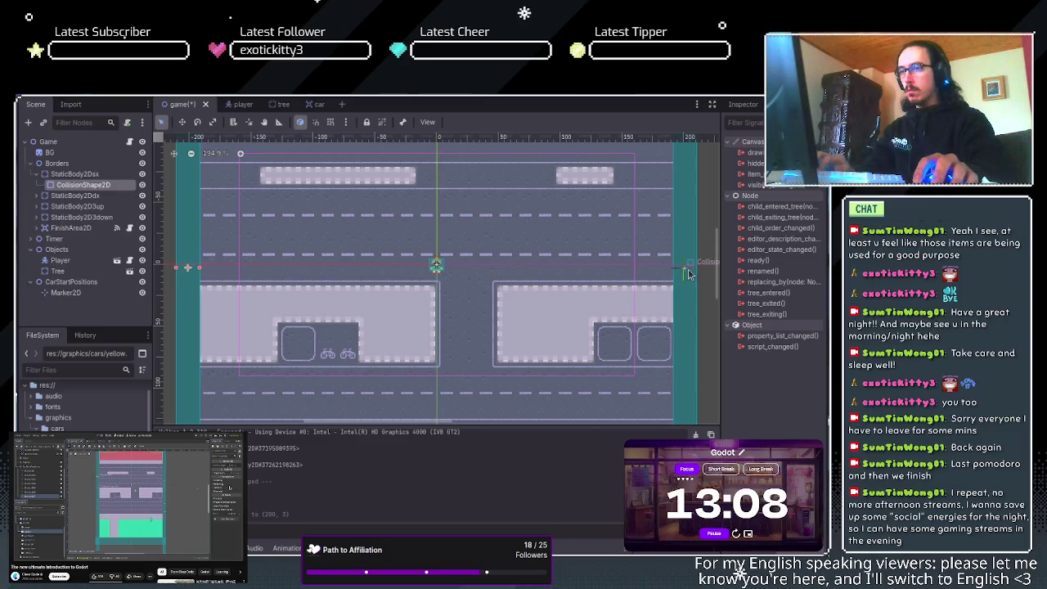
click(685, 272)
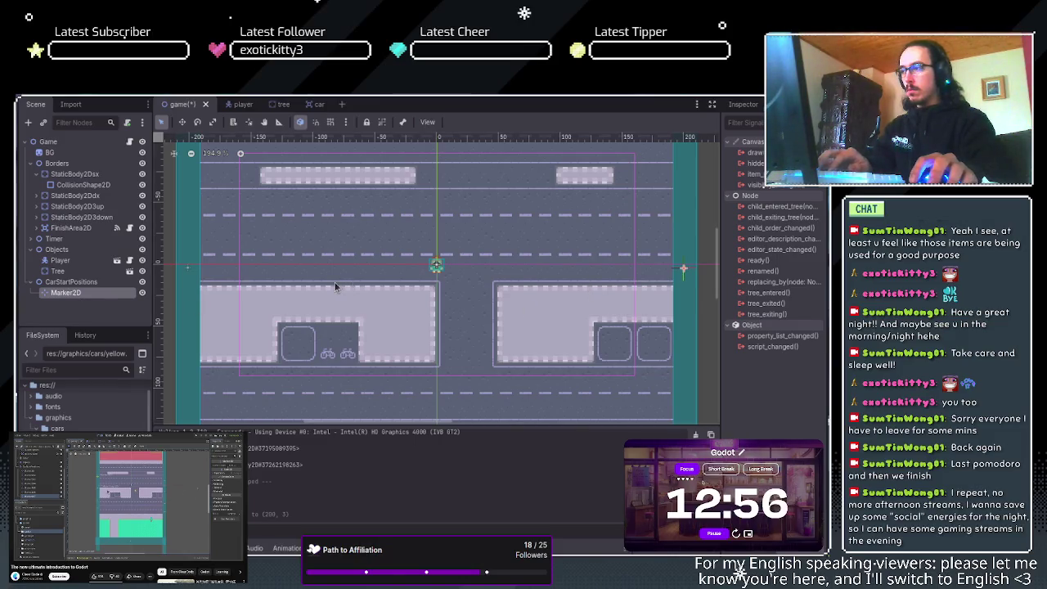
- Duplicate the marker and try positions, then delete the extra copy so one Marker2D remains
key(ctrl+d)
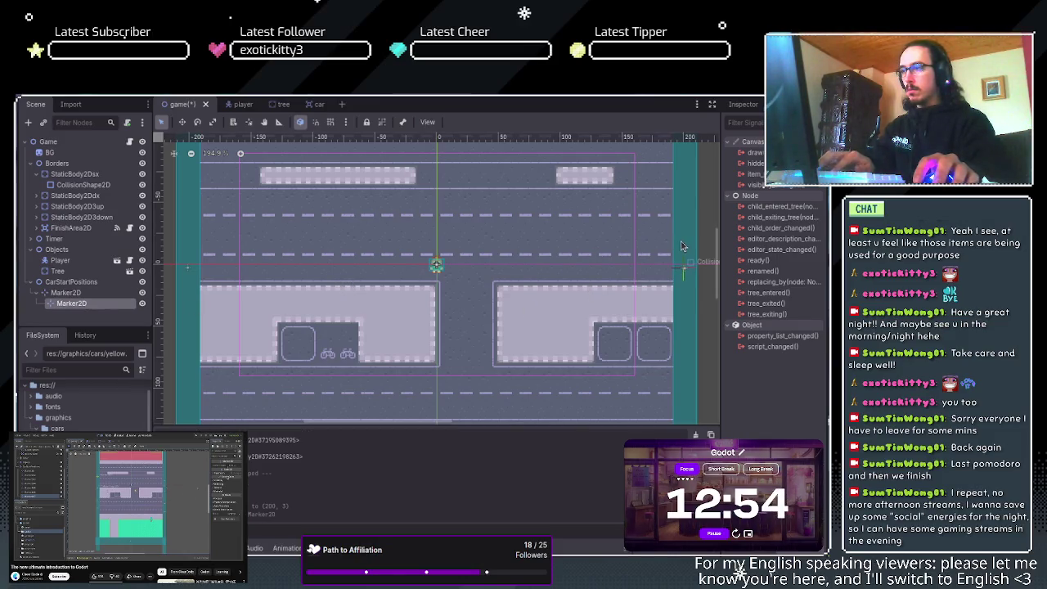
mouse_move(682, 268)
mouse_down()
mouse_move(683, 239)
mouse_move(684, 266)
mouse_up()
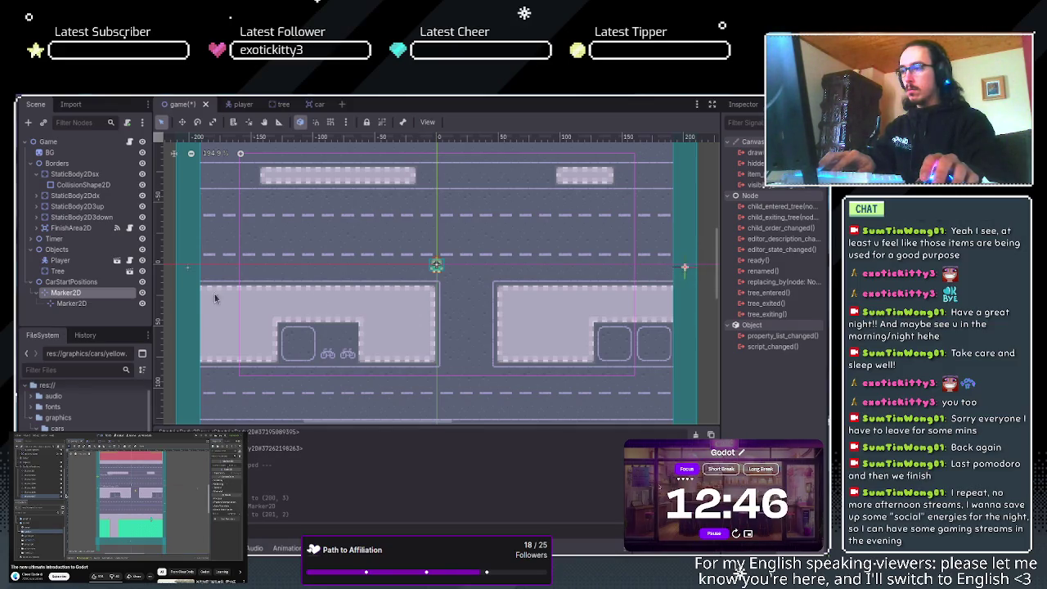
click(91, 304)
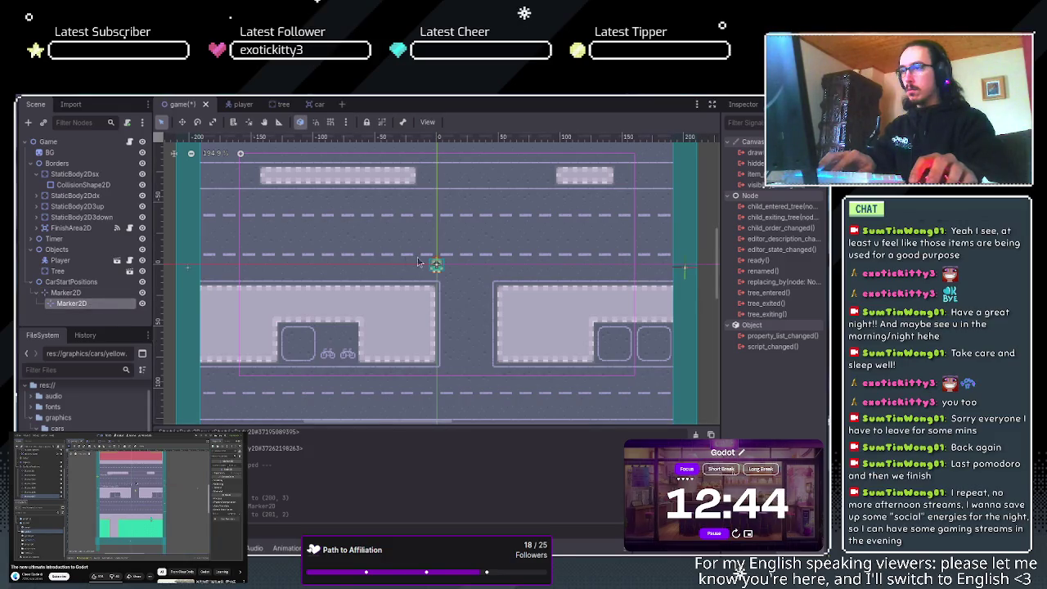
mouse_move(435, 263)
mouse_down()
mouse_move(452, 270)
mouse_move(438, 265)
mouse_up()
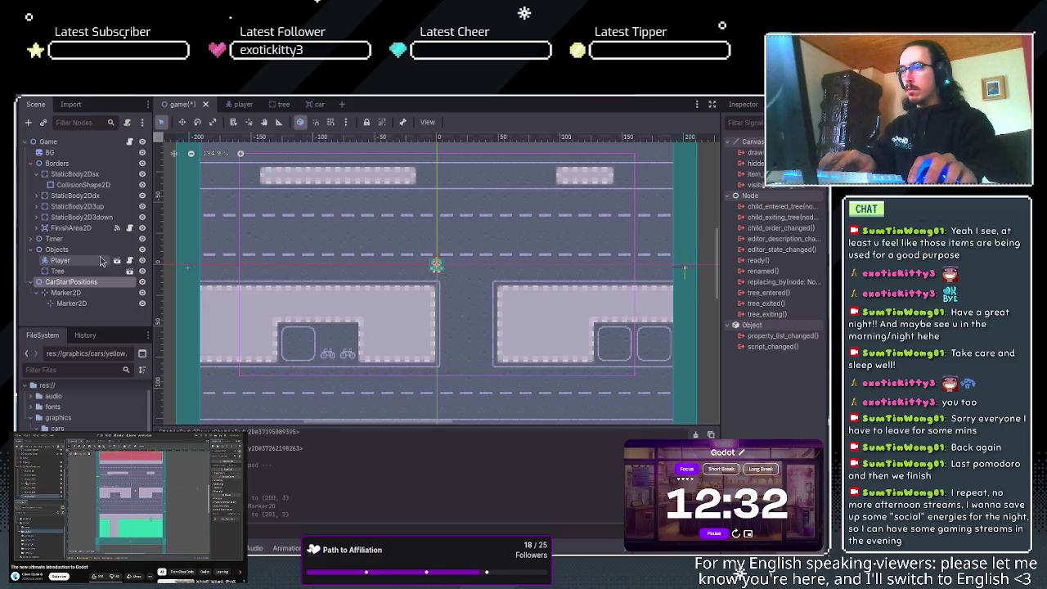
click(65, 292)
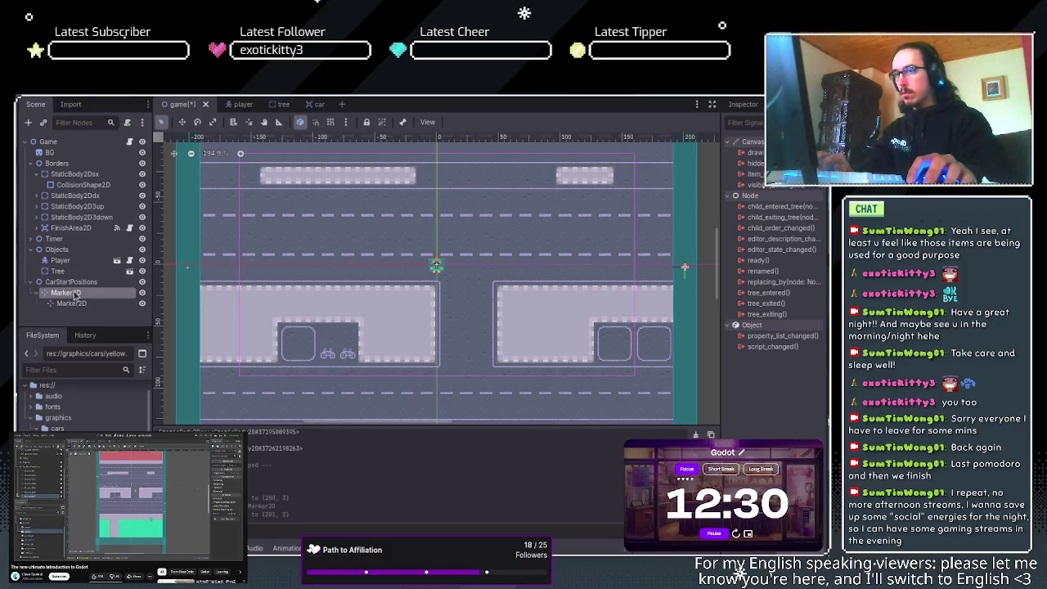
click(76, 307)
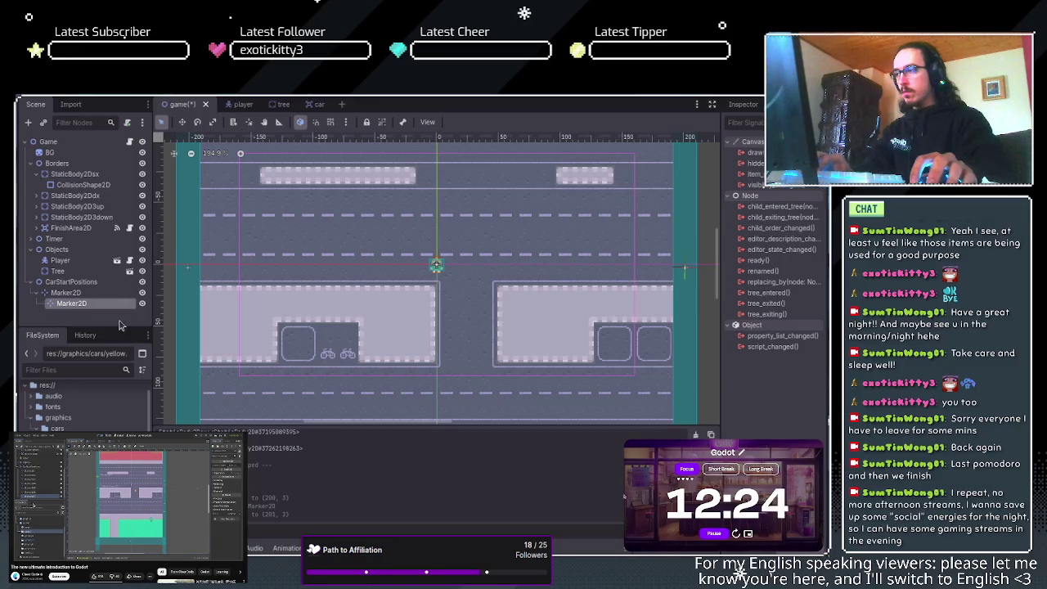
key(Delete)
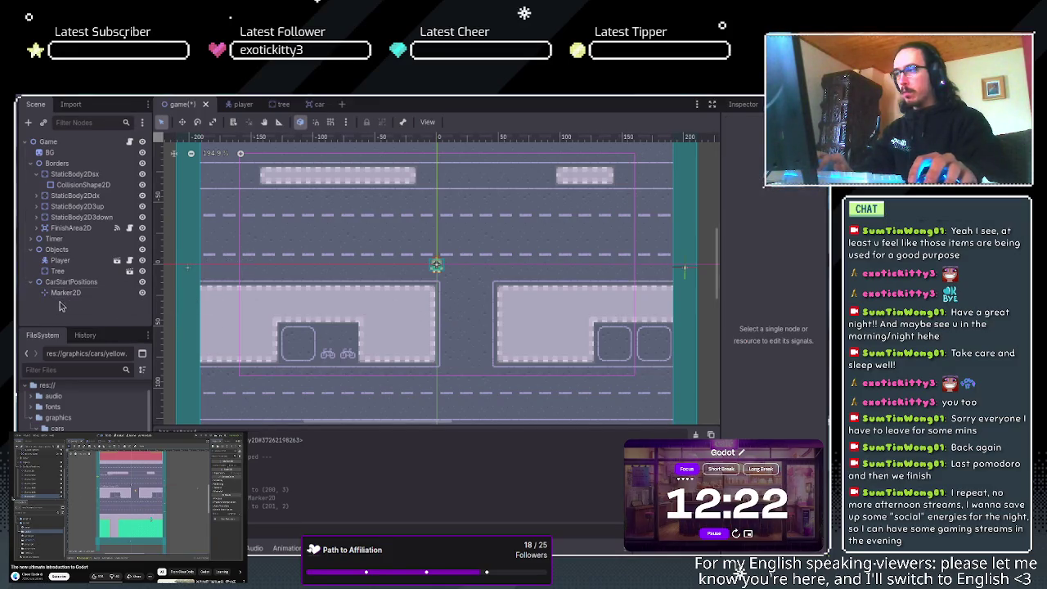
click(82, 293)
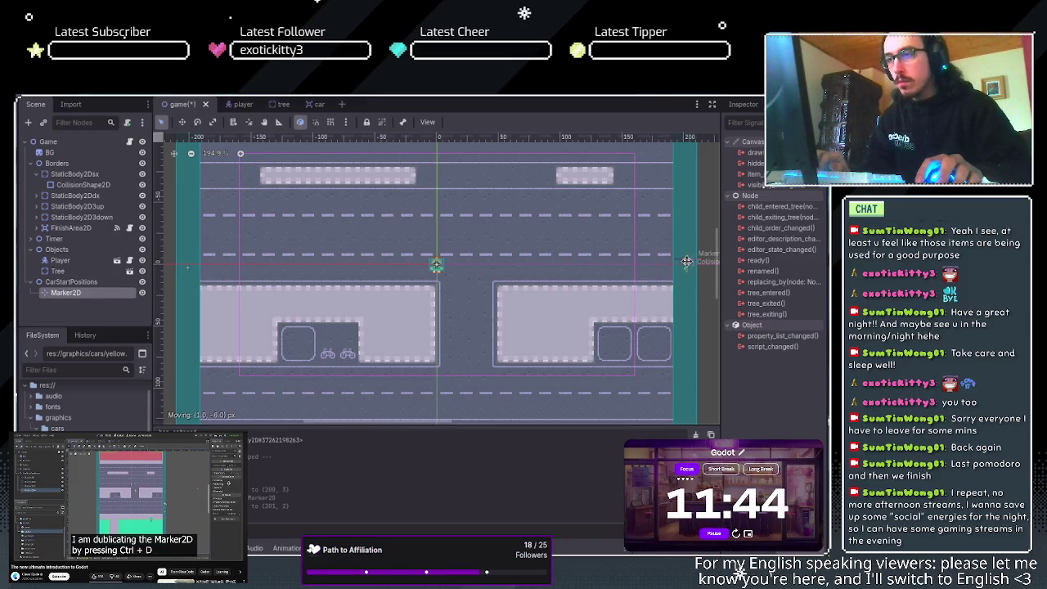
- Duplicate the marker into Marker2D2 and Marker2D3 at other lane heights on the road edge
drag(685, 270, 691, 268)
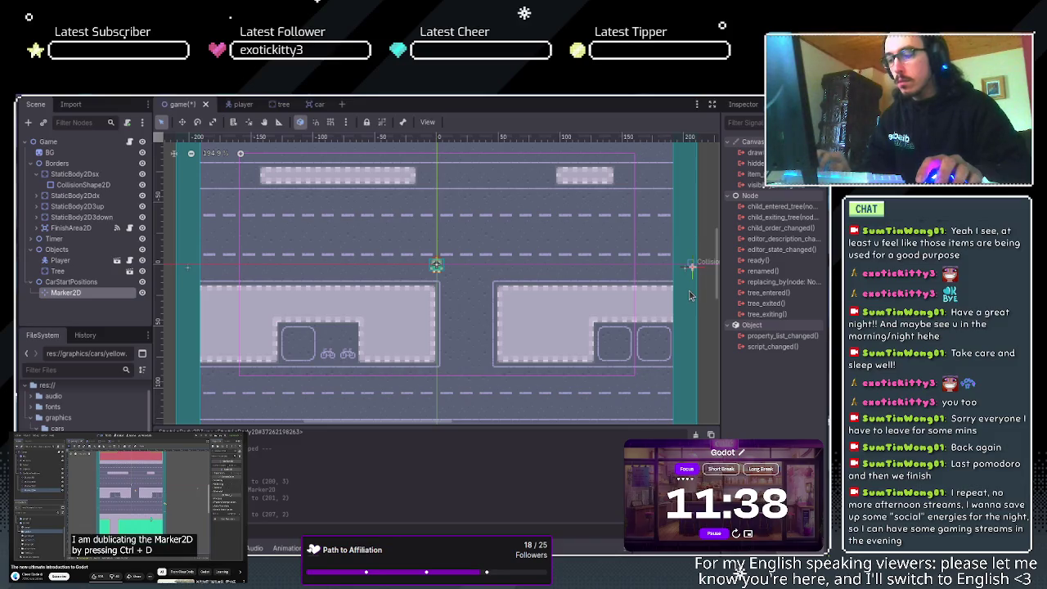
key(ctrl+d)
mouse_move(693, 272)
mouse_down()
mouse_move(680, 295)
mouse_move(425, 260)
mouse_move(193, 263)
mouse_move(190, 238)
mouse_move(333, 216)
mouse_move(686, 201)
mouse_move(686, 151)
mouse_up()
key(ctrl+d)
key(ctrl+d)
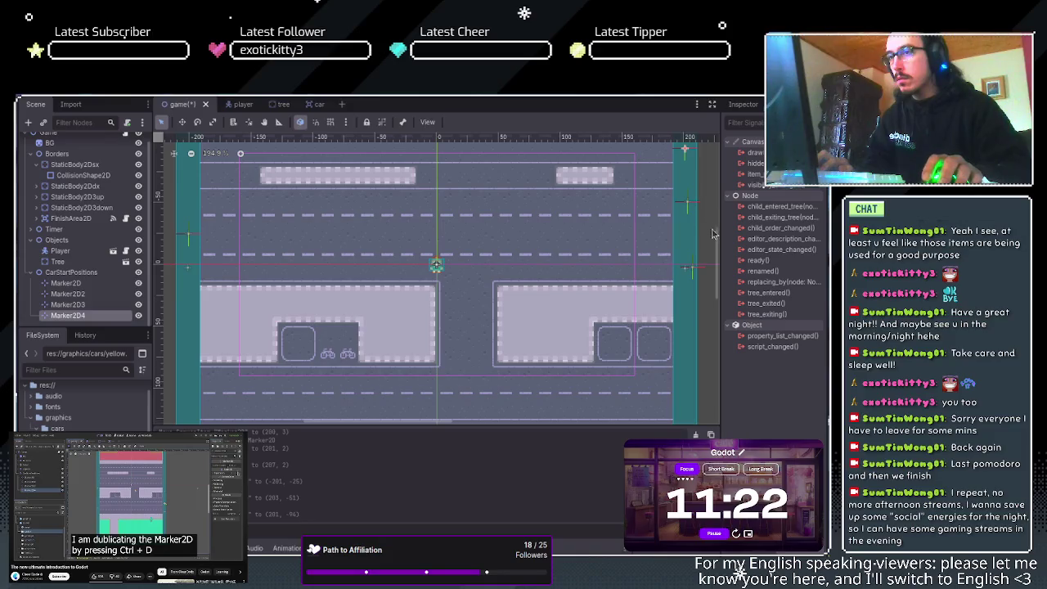
drag(700, 200, 691, 308)
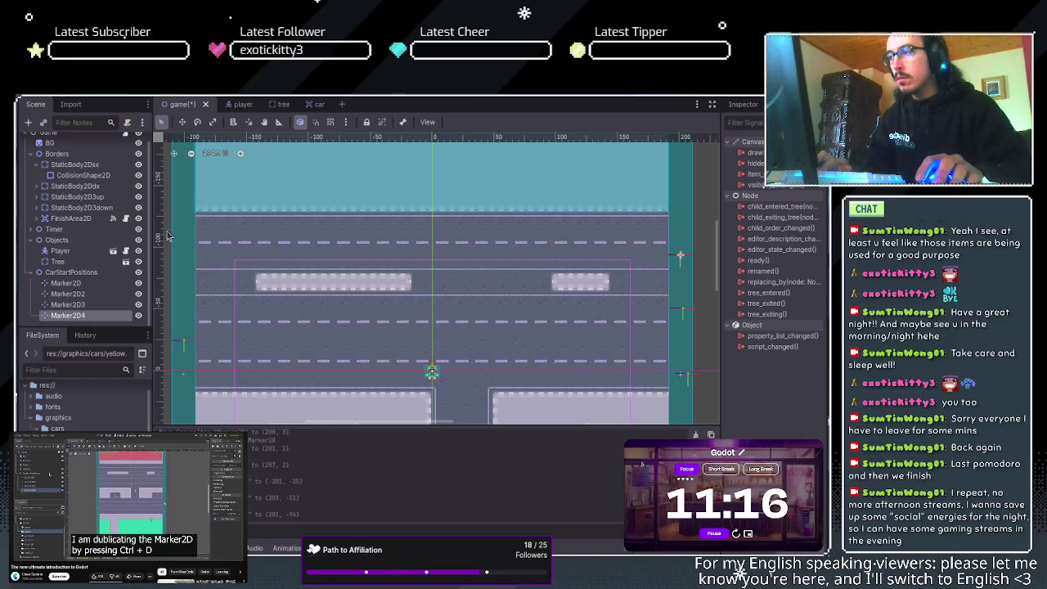
- Add further marker copies on the road's left side and at lower lanes
key(ctrl+d)
drag(688, 259, 184, 228)
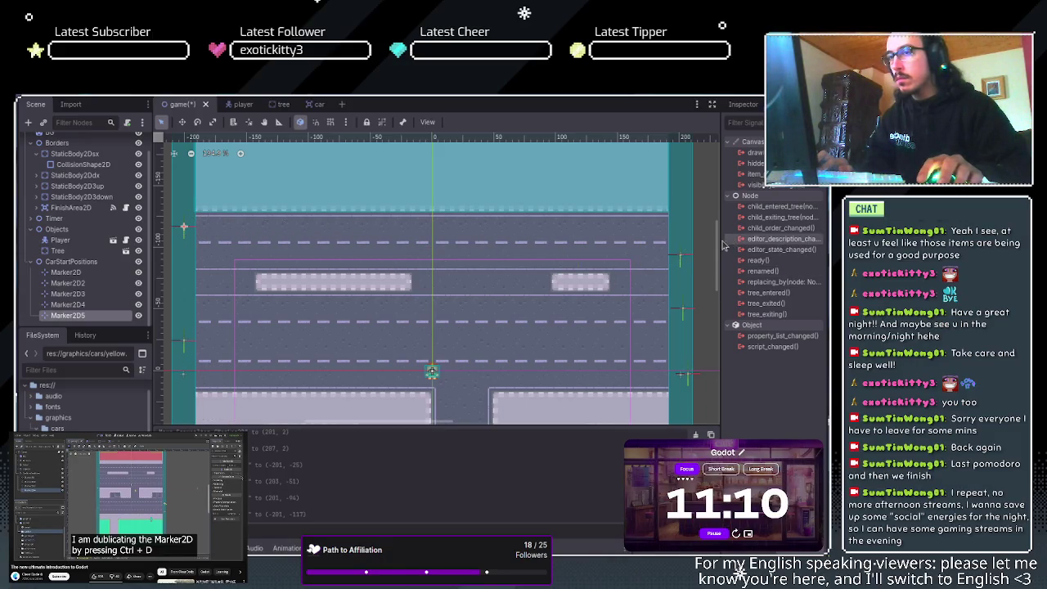
scroll(716, 278, down, 5)
drag(717, 278, 720, 242)
key(ctrl+d)
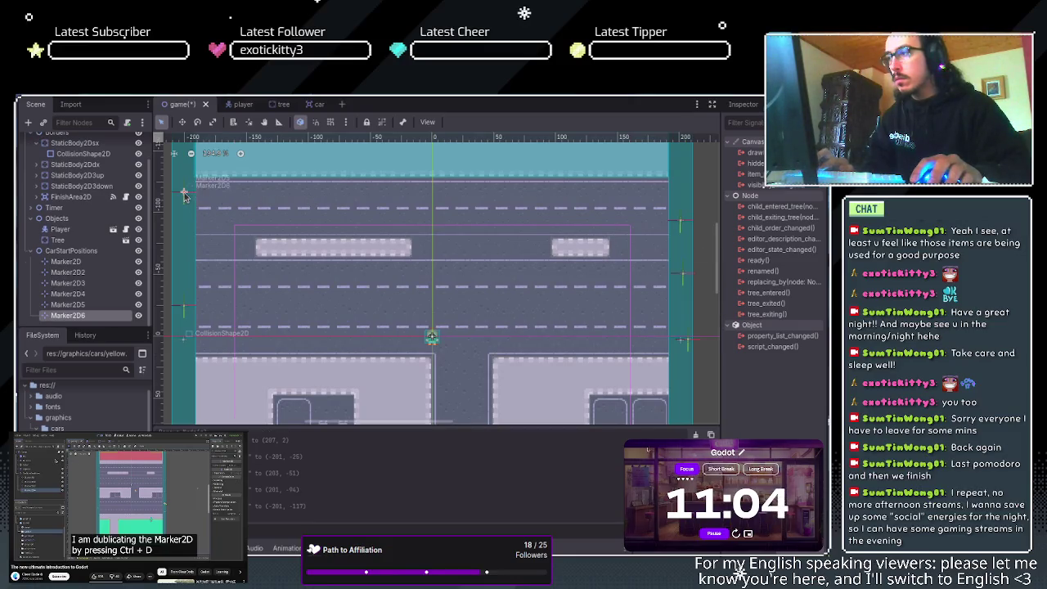
mouse_move(183, 194)
mouse_down()
mouse_move(188, 397)
mouse_move(214, 286)
mouse_move(218, 211)
mouse_move(195, 259)
mouse_move(196, 300)
mouse_move(664, 349)
mouse_move(690, 325)
mouse_up()
key(ctrl+d)
key(ctrl+d)
scroll(699, 316, down, 1)
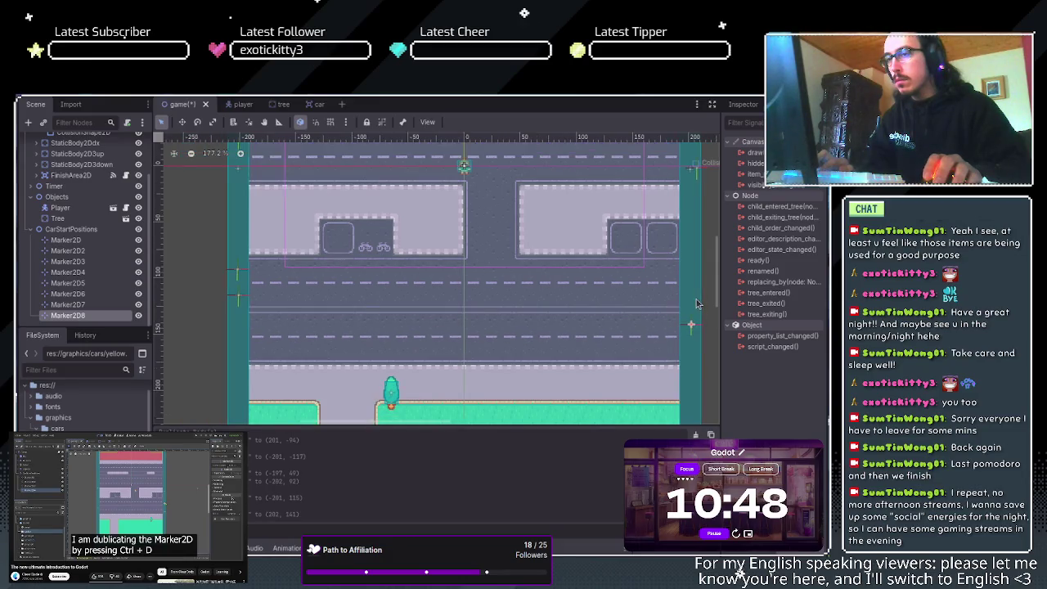
- Duplicate a marker into Marker2D9 and move it down to the next lane
scroll(695, 294, down, 1)
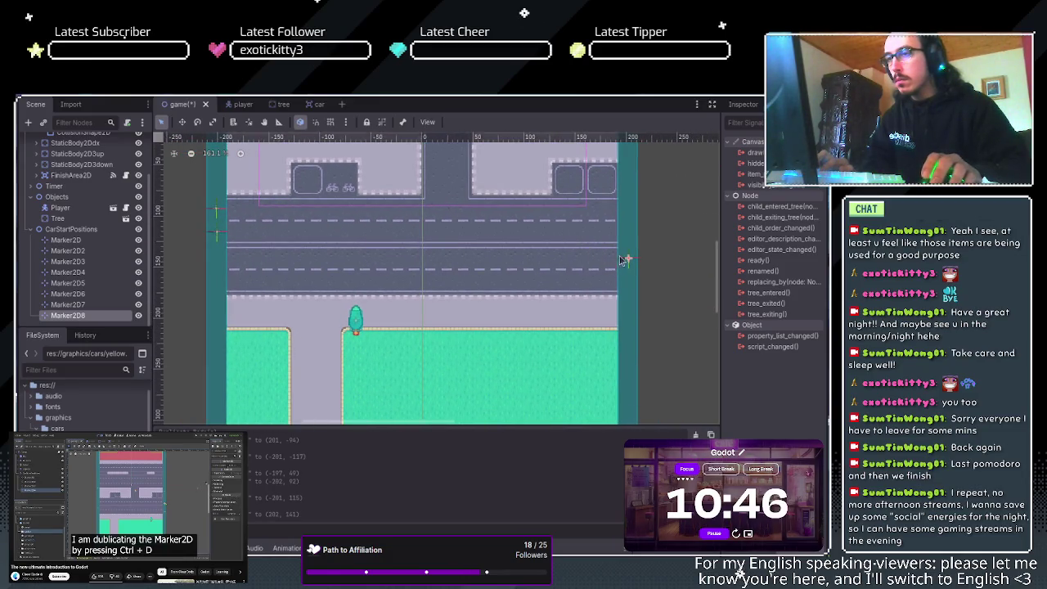
key(ctrl+d)
drag(629, 261, 629, 282)
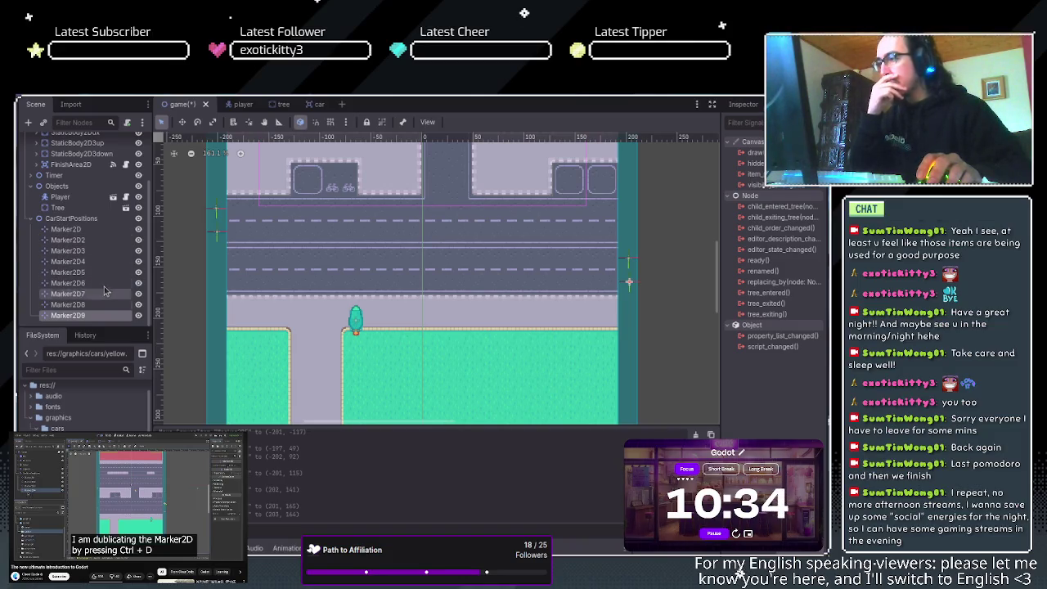
- Fine-tune the first Marker2D's position onto the road's right edge, then deselect it
scroll(716, 237, up, 5)
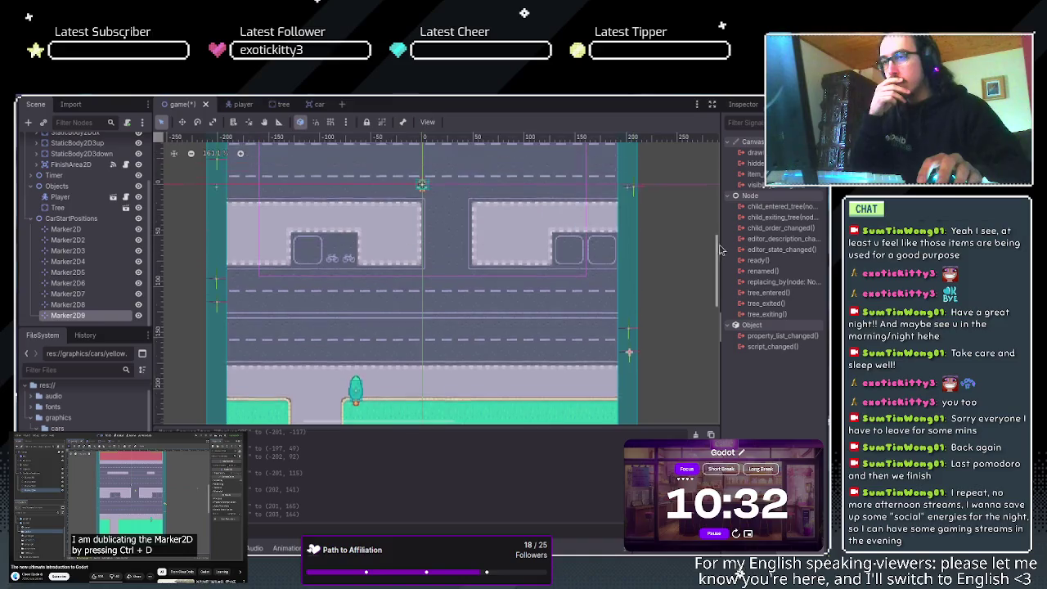
scroll(722, 244, up, 2)
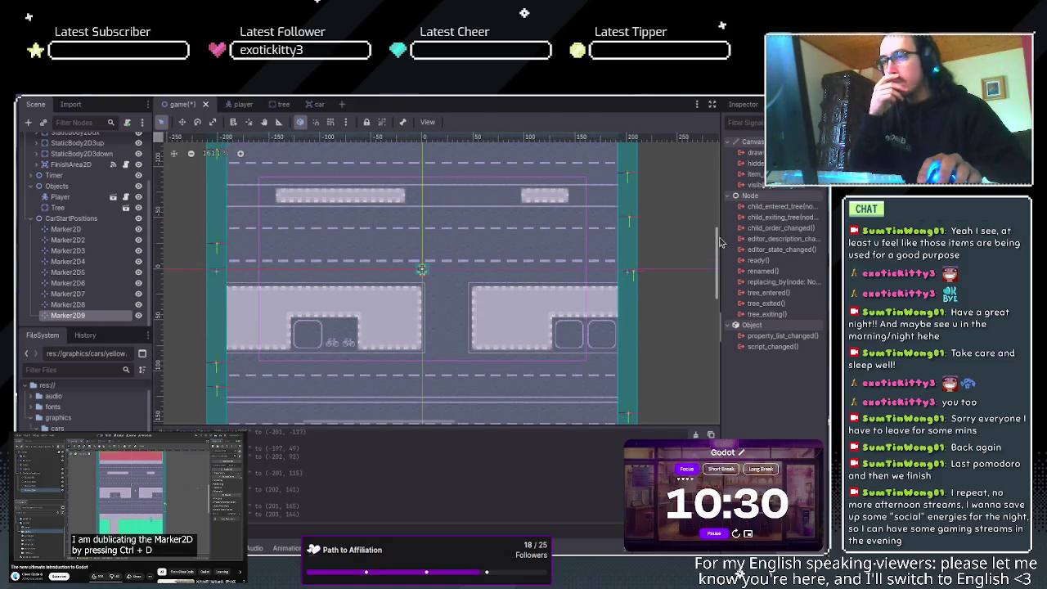
scroll(719, 242, up, 4)
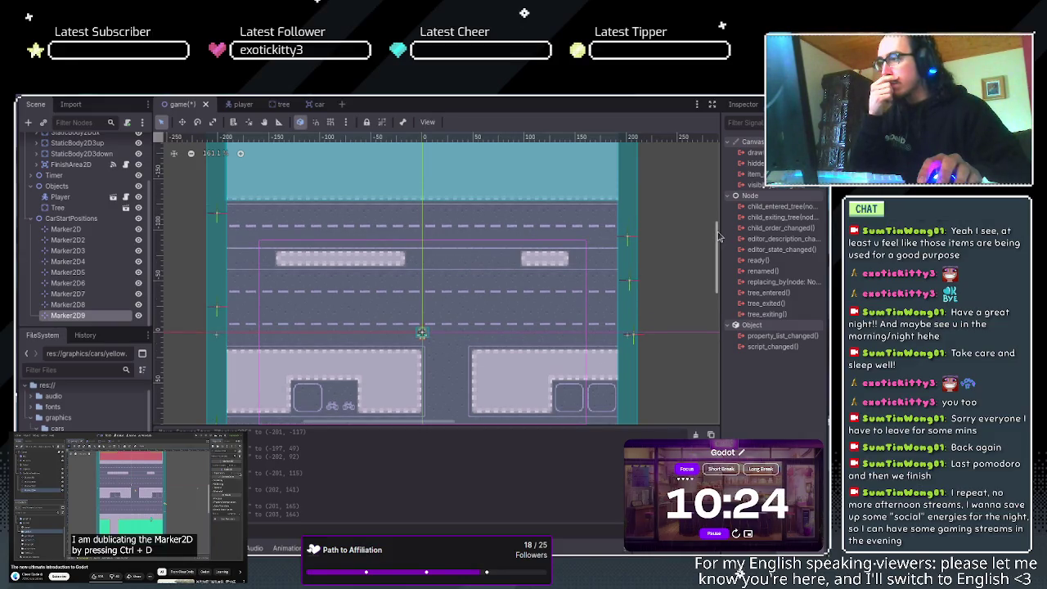
scroll(717, 236, up, 1)
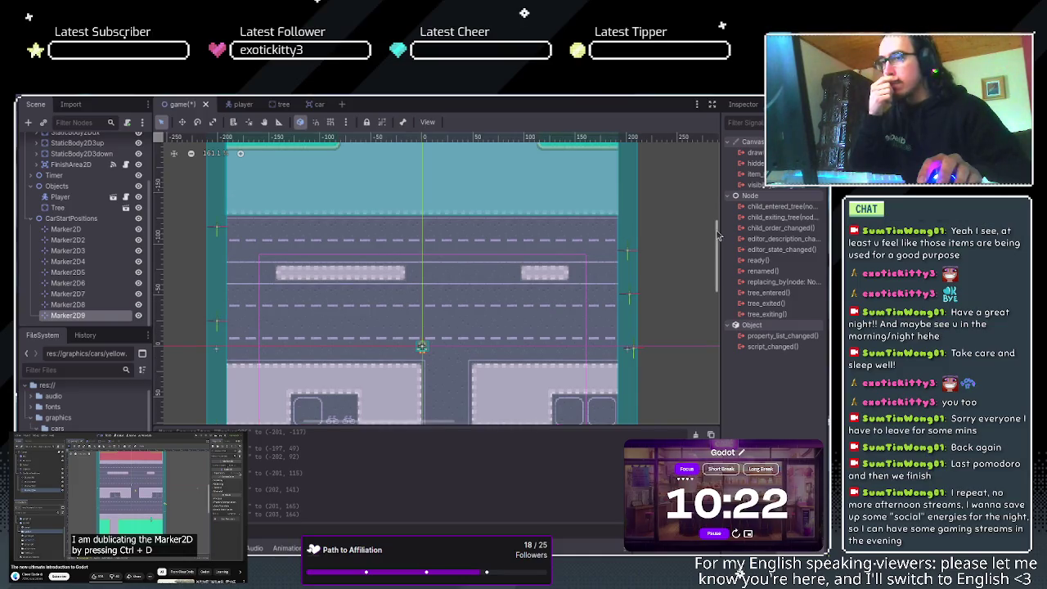
scroll(718, 236, up, 1)
scroll(718, 236, down, 2)
scroll(718, 236, down, 4)
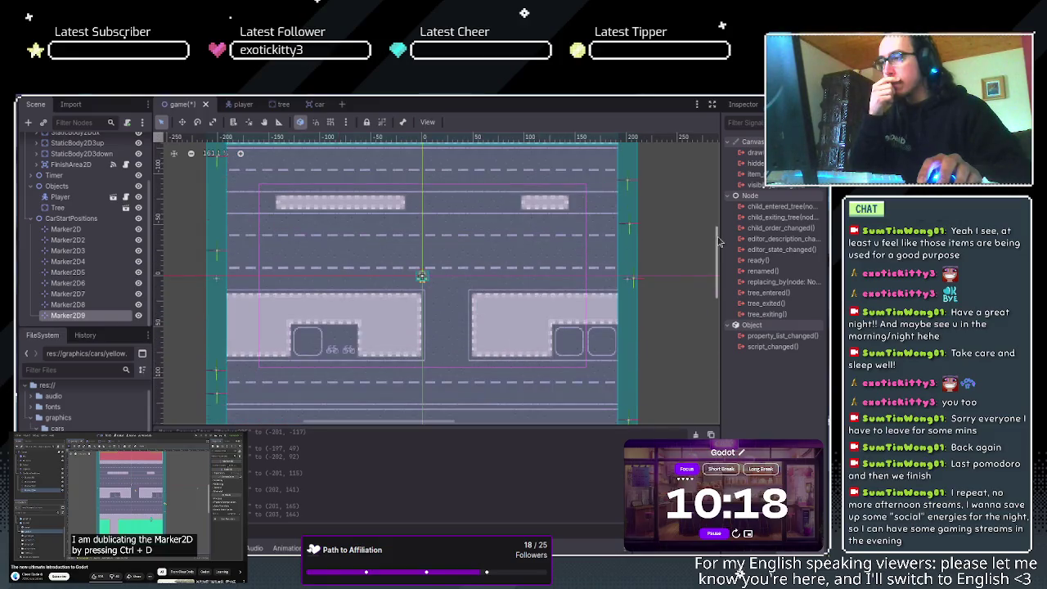
scroll(718, 240, down, 10)
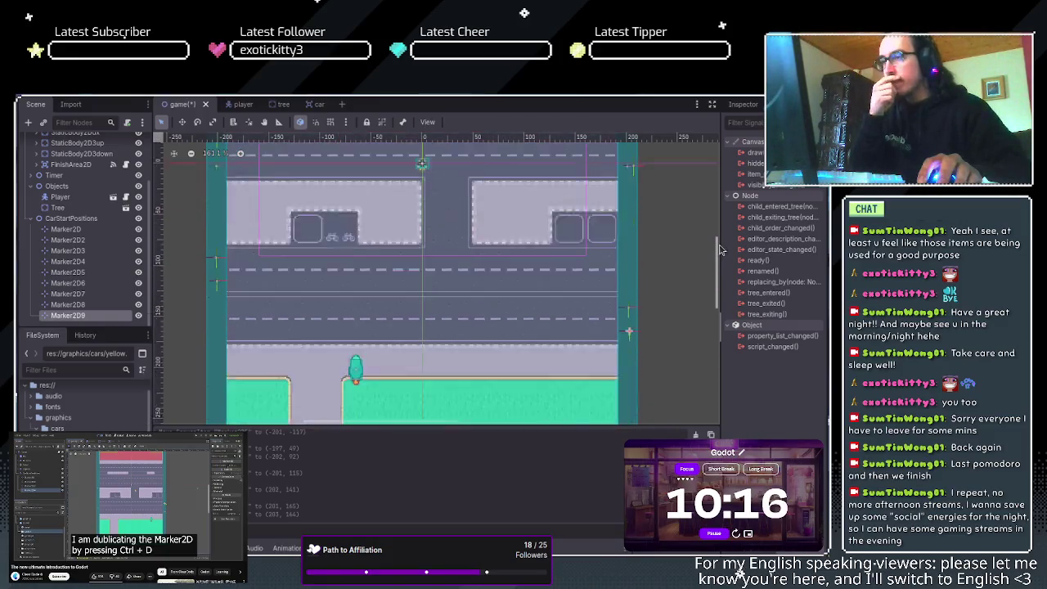
scroll(718, 258, up, 8)
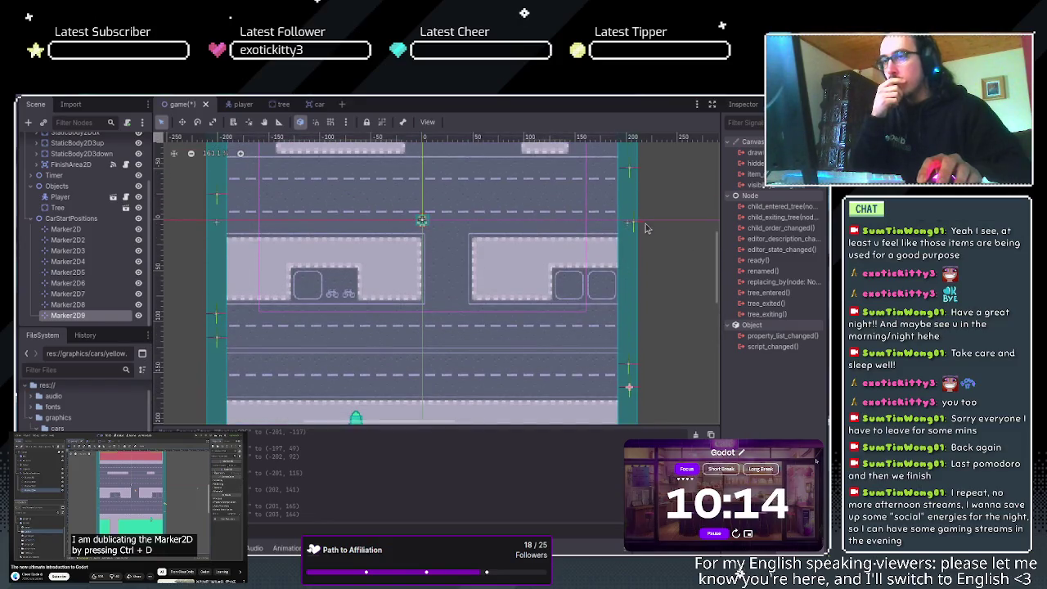
drag(634, 227, 641, 223)
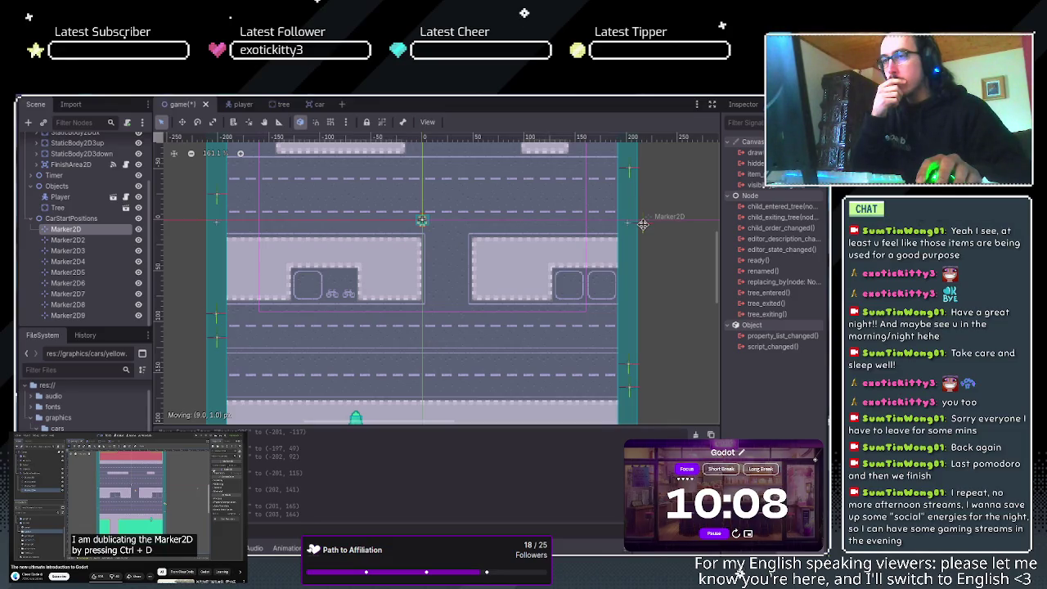
drag(643, 224, 642, 222)
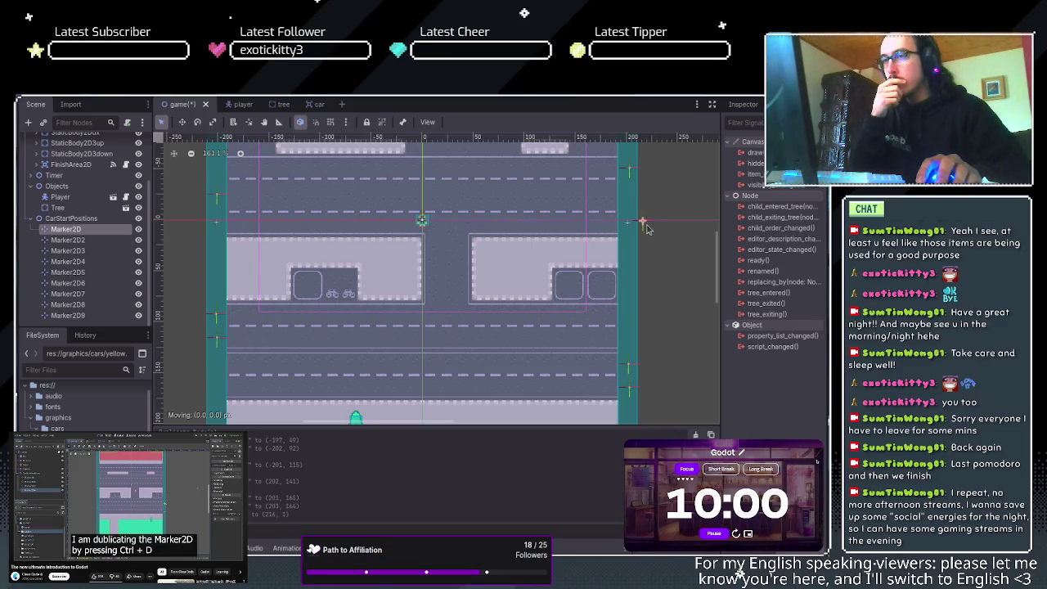
drag(642, 222, 632, 222)
click(654, 234)
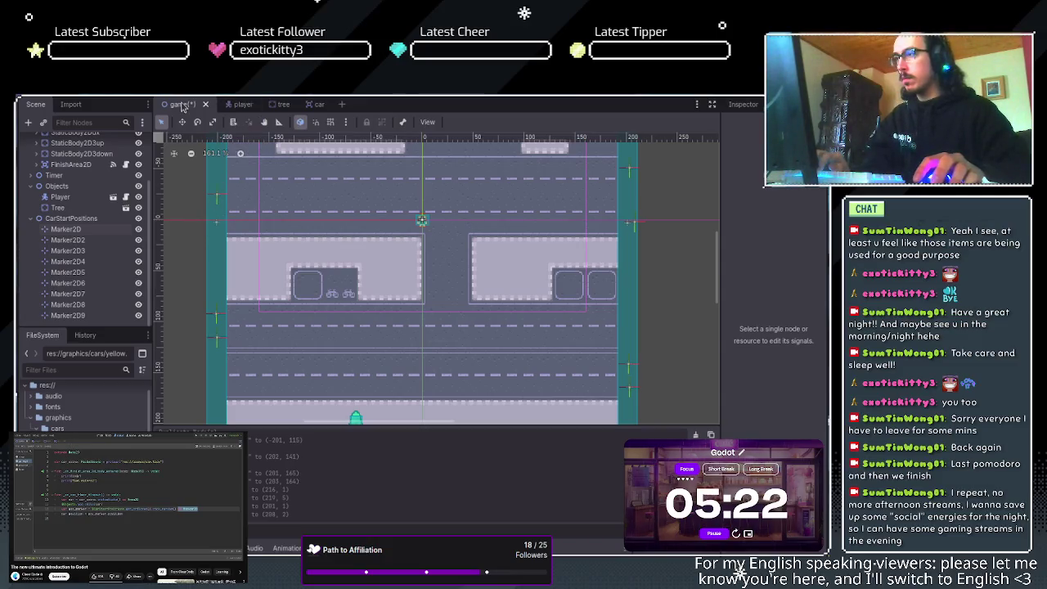
- Save the game scene, collapse CarStartPositions and Objects, and open game.gd
key(ctrl+s)
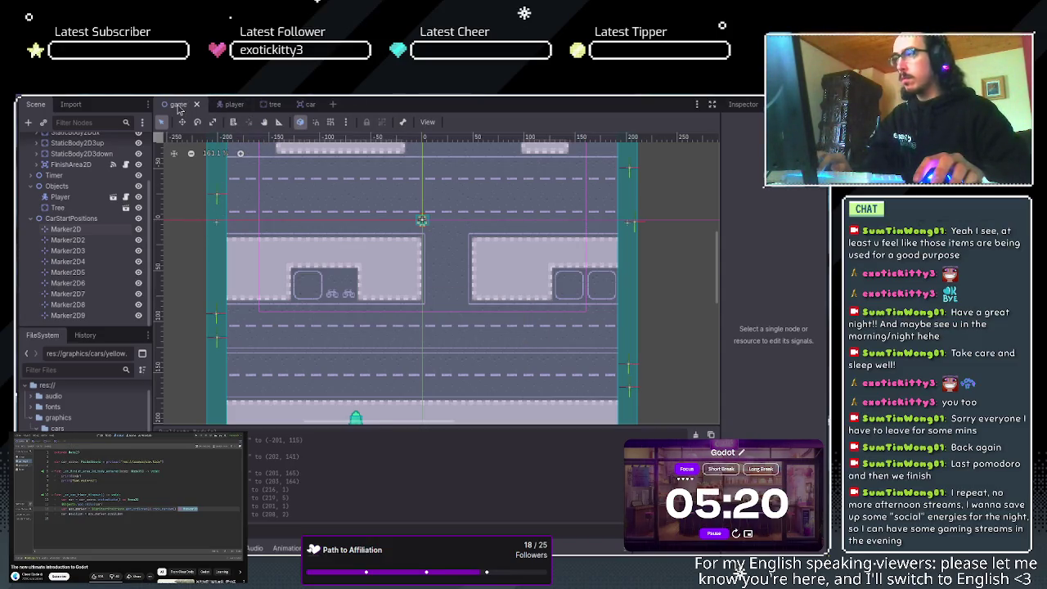
click(30, 219)
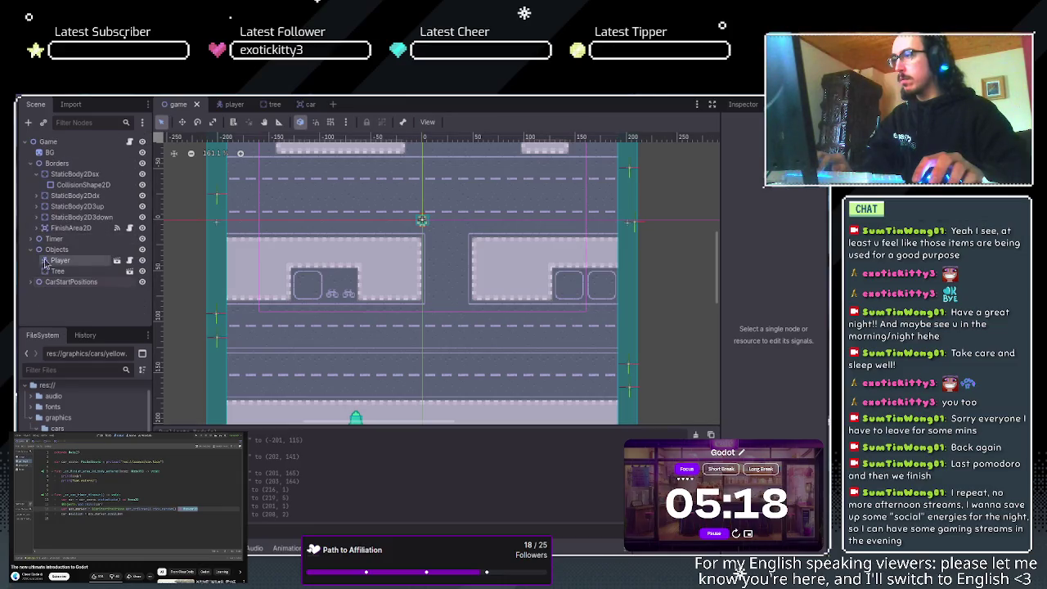
click(31, 249)
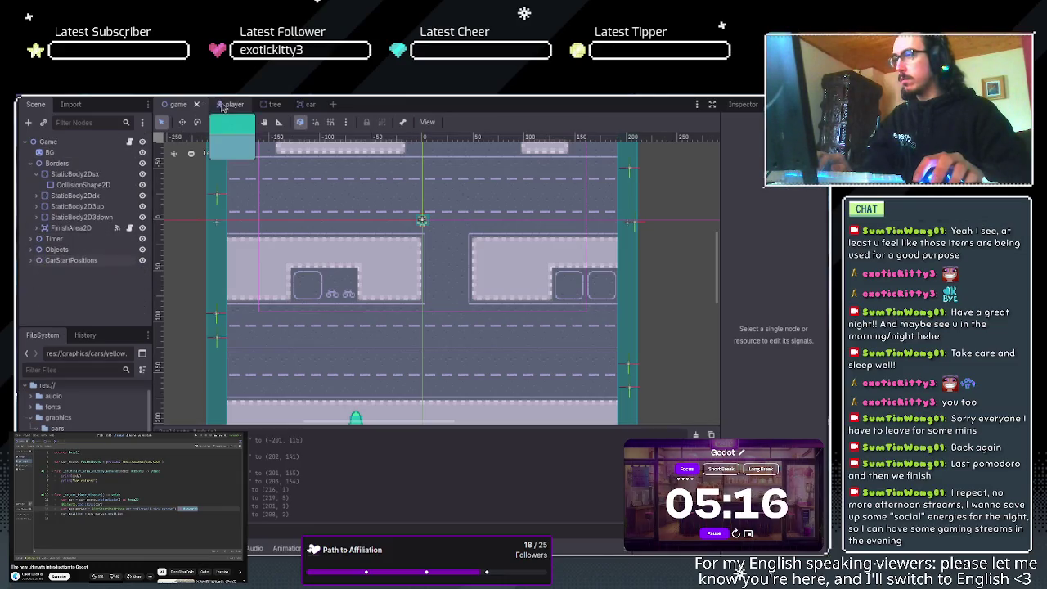
key(ctrl+F3)
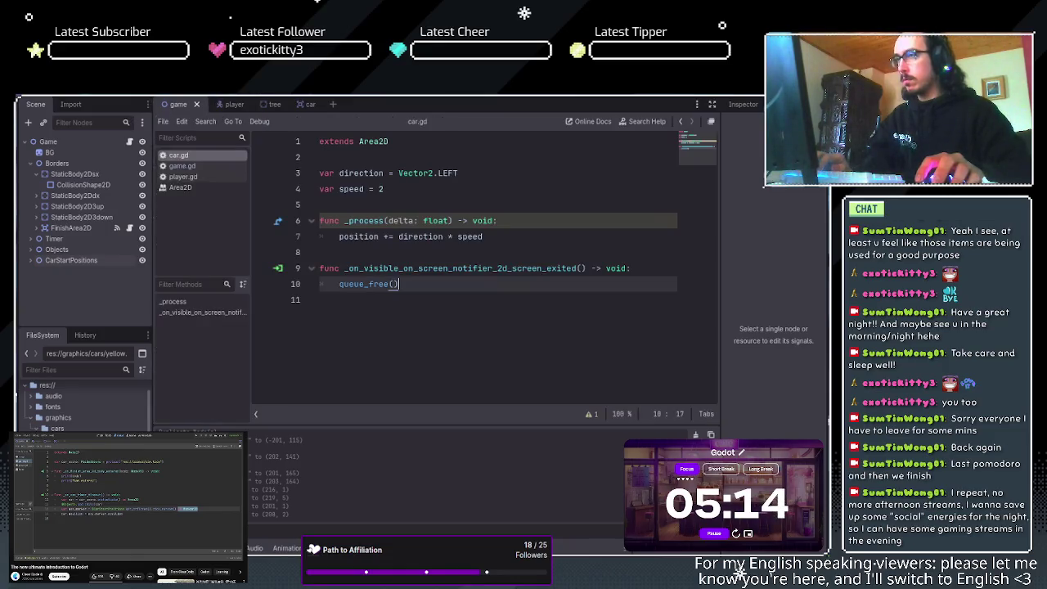
click(182, 166)
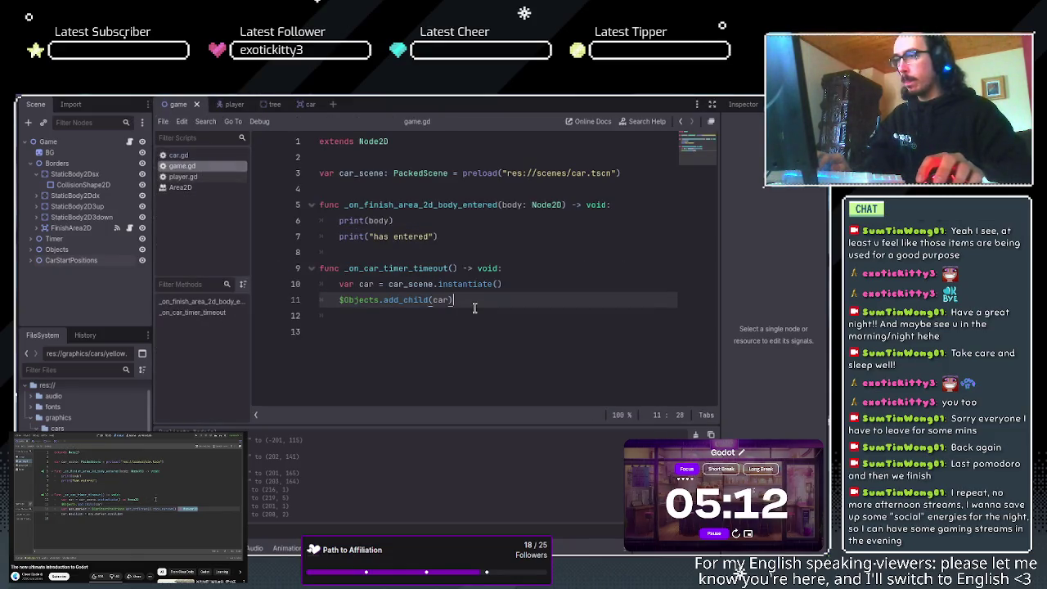
- On a new line 12 after add_child, begin declaring the pos variable from a $Car node path
key(Return)
text(var)
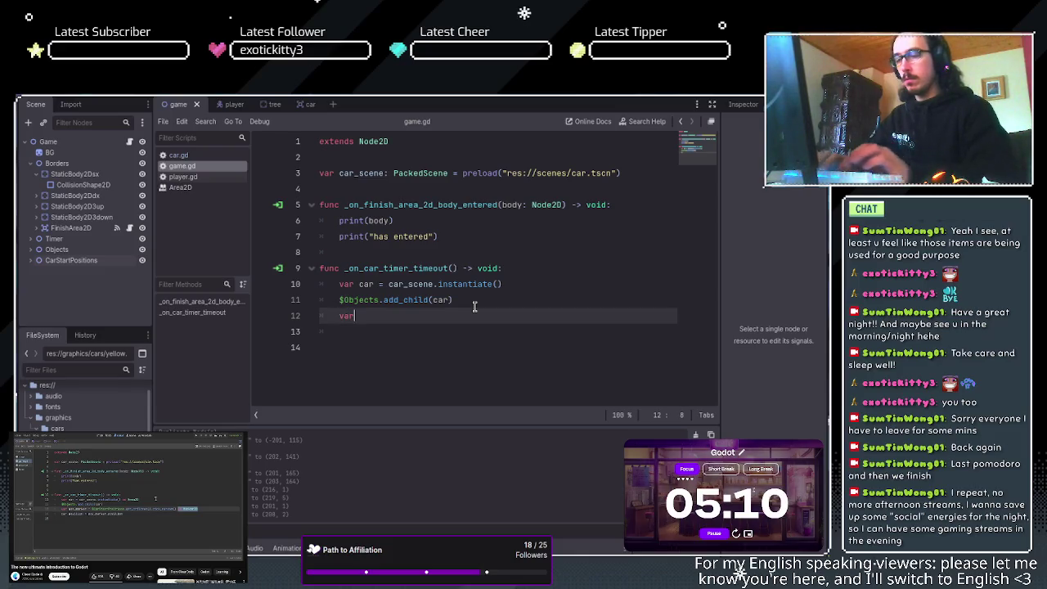
key(BackSpace)
key(BackSpace)
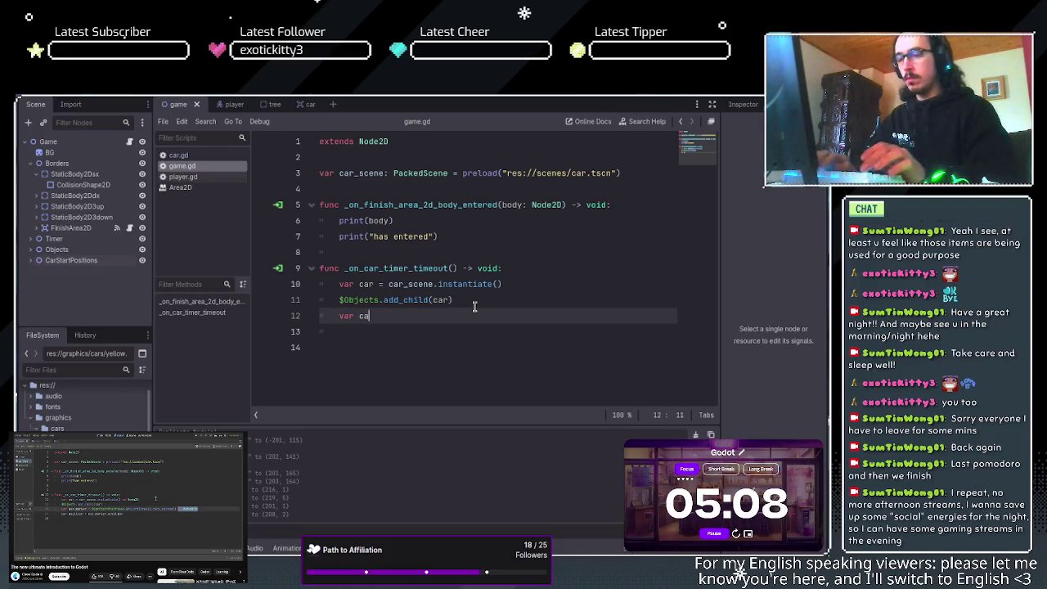
text(s)
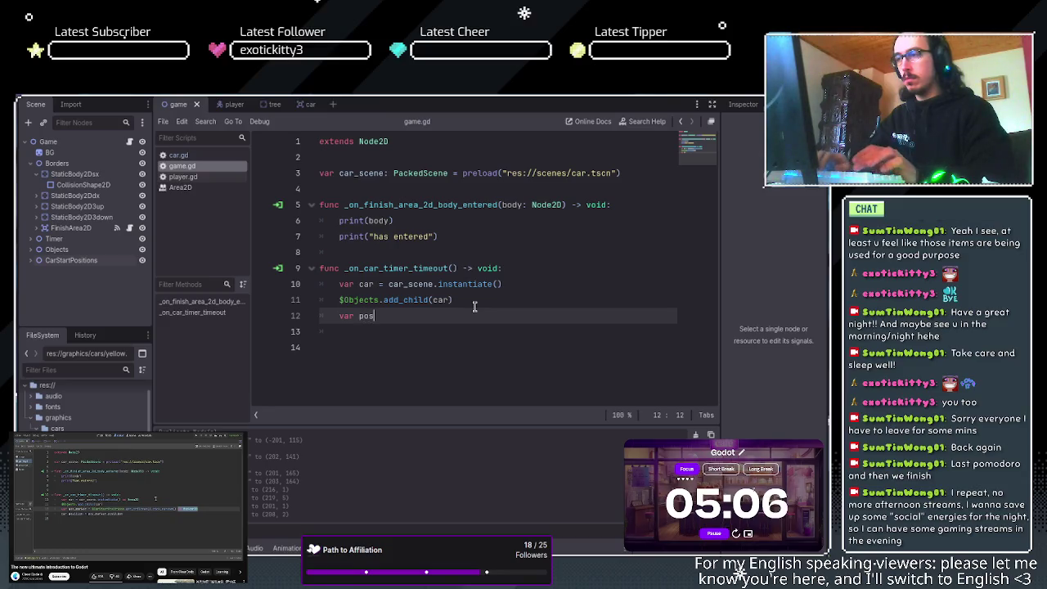
key(BackSpace)
key(BackSpace)
key(BackSpace)
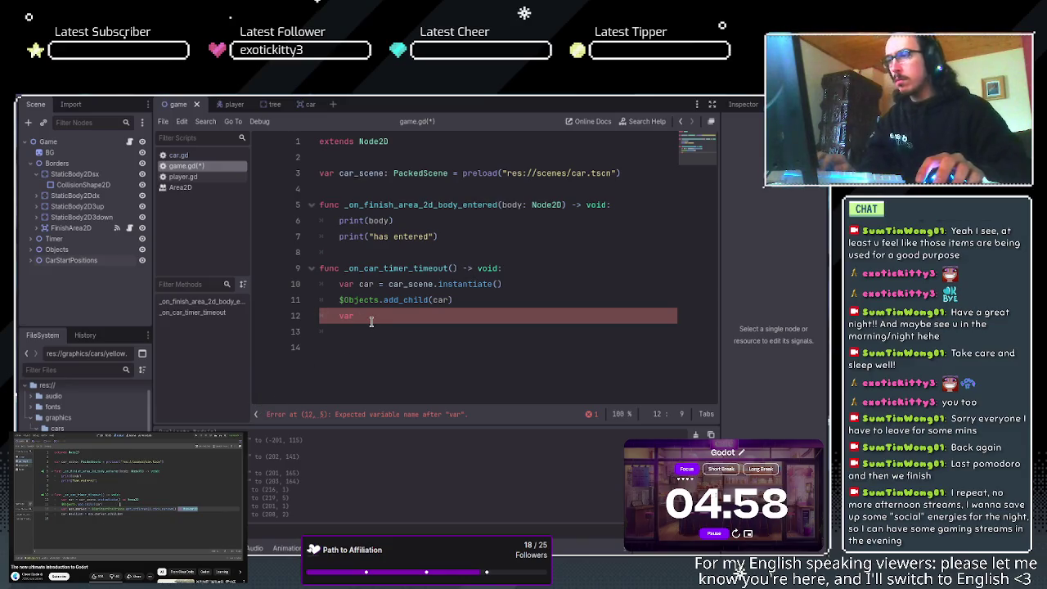
text(posi)
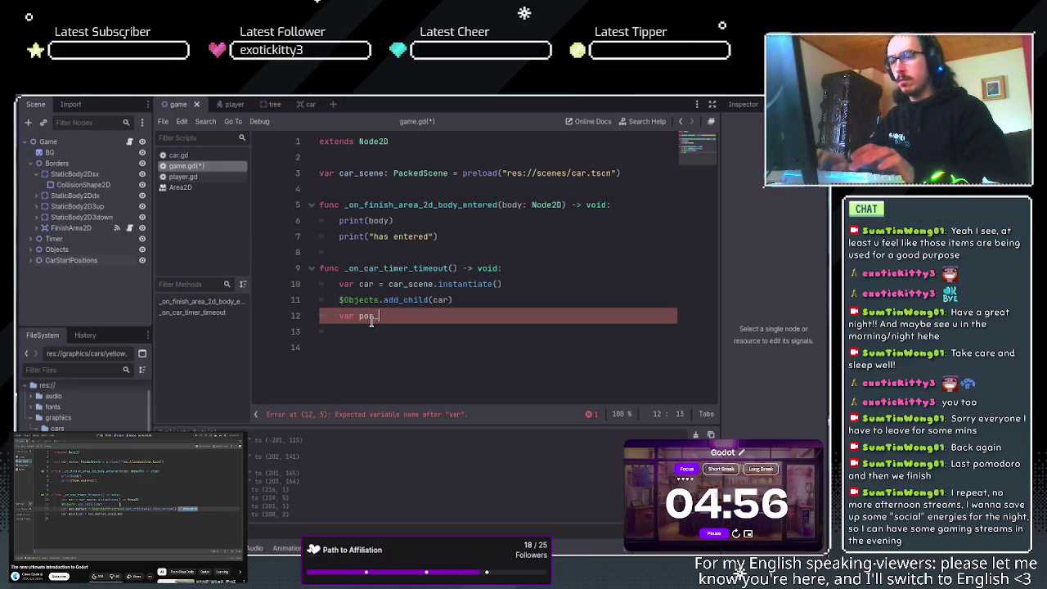
text(ker = )
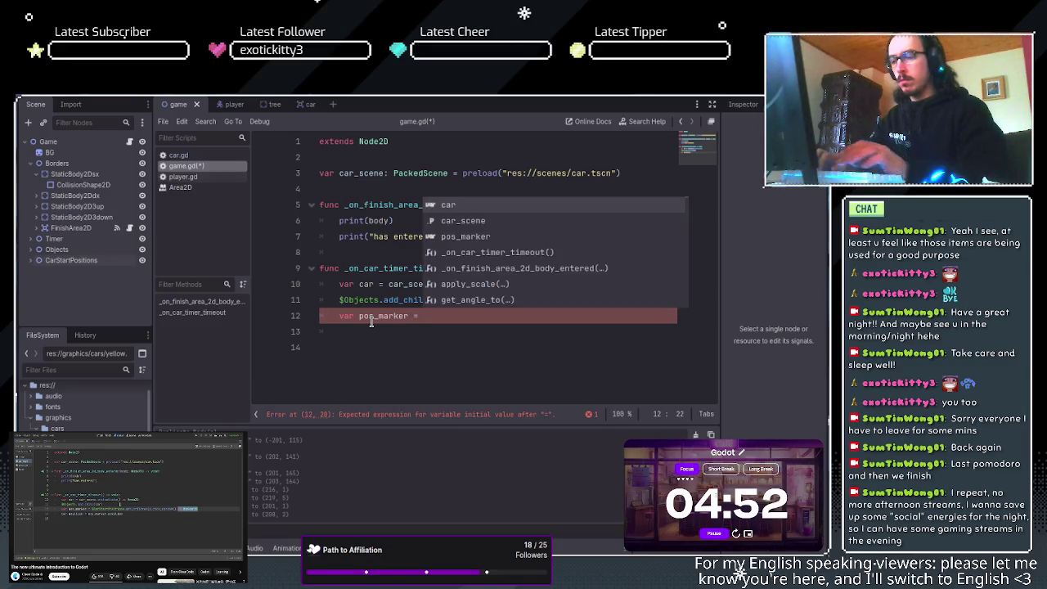
text($)
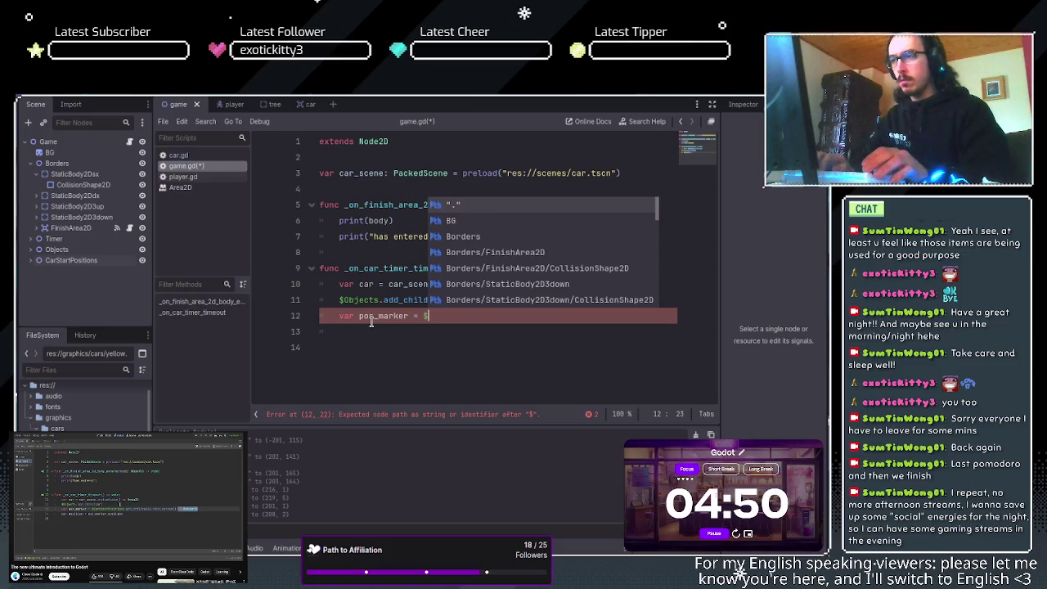
text(car)
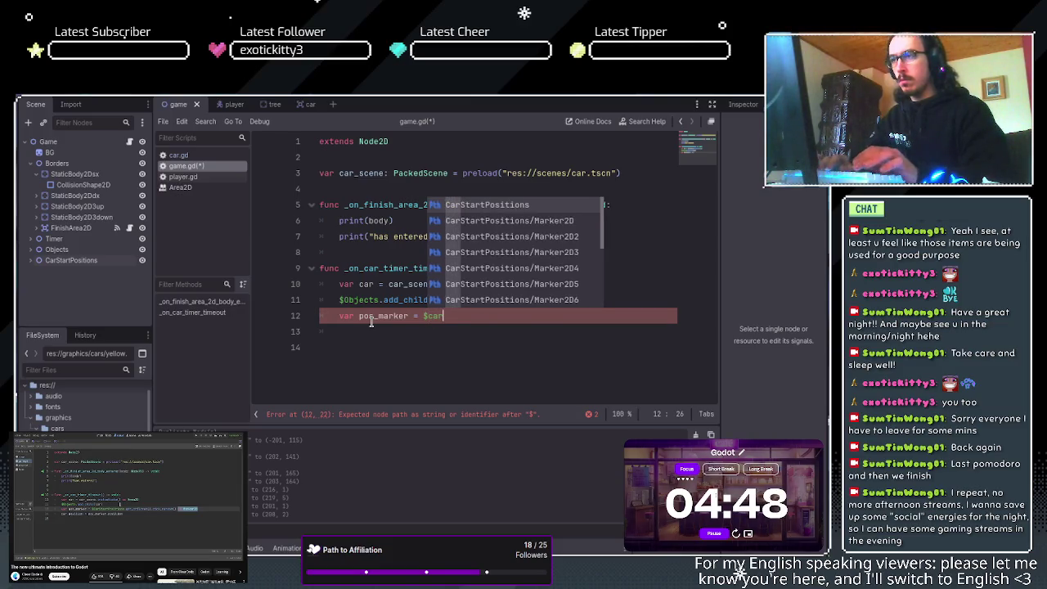
- Complete line 12 as $CarStartPositions.get_children().pick_random()
key(Return)
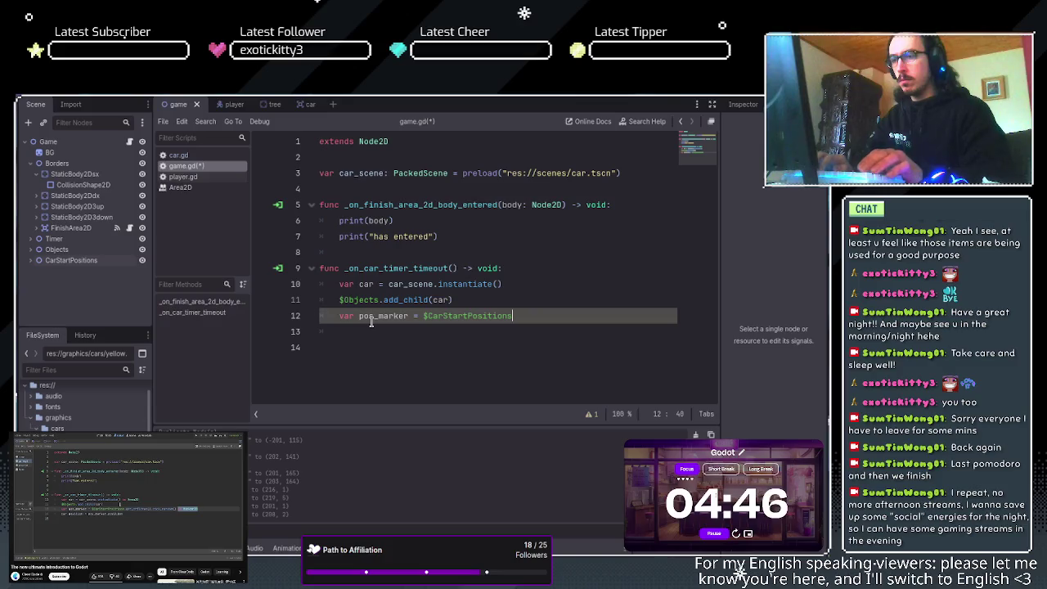
text(.get)
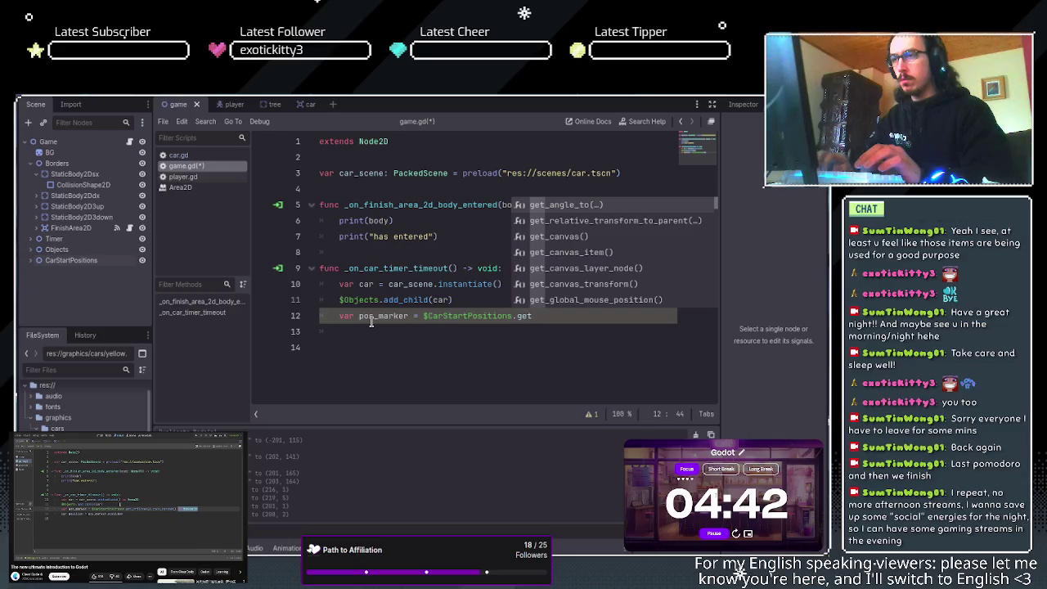
text(_c)
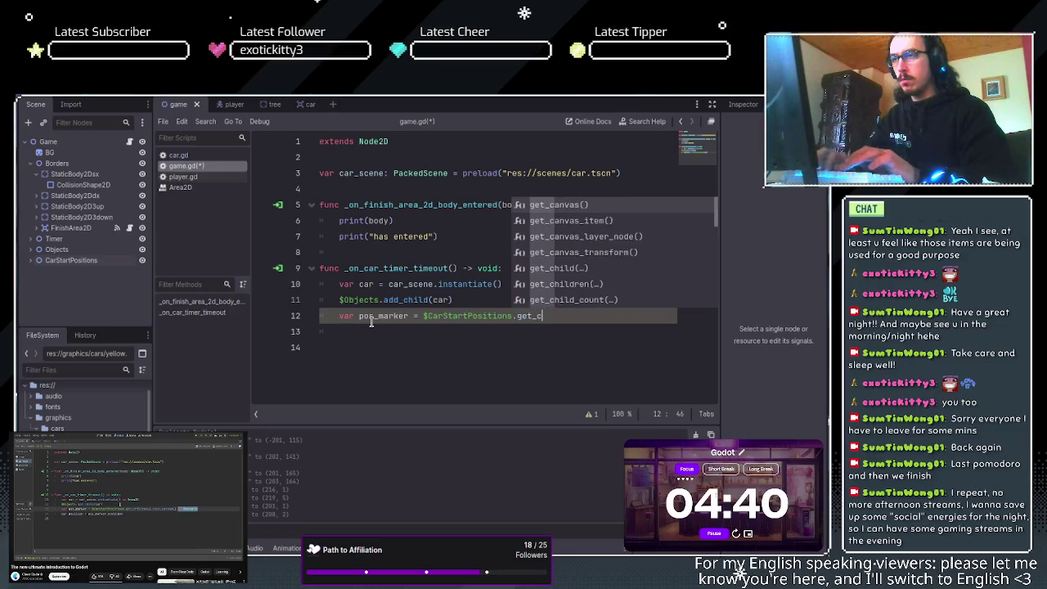
text(hild()
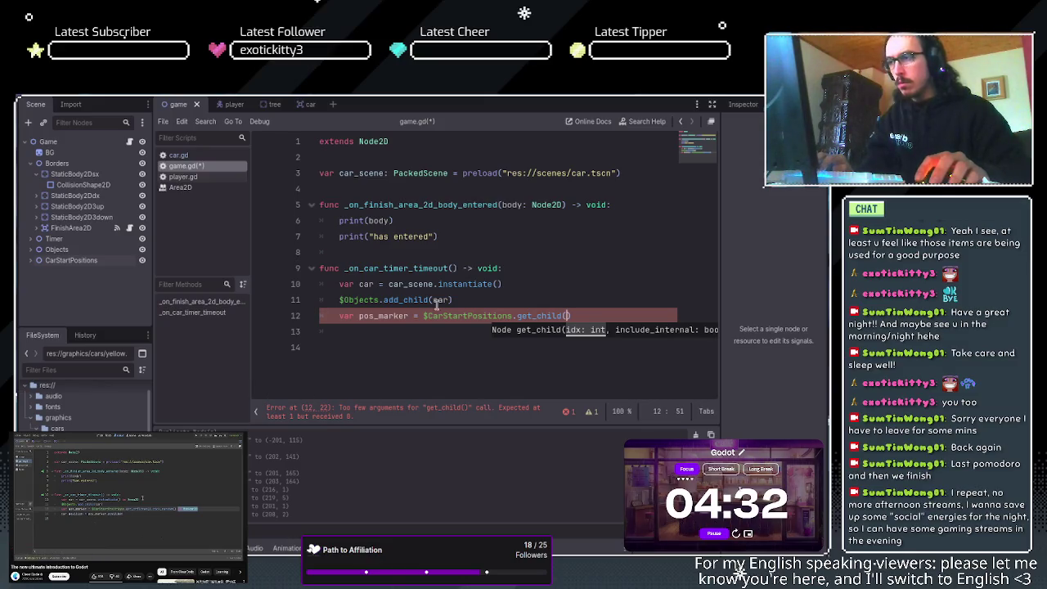
key(BackSpace)
text(re)
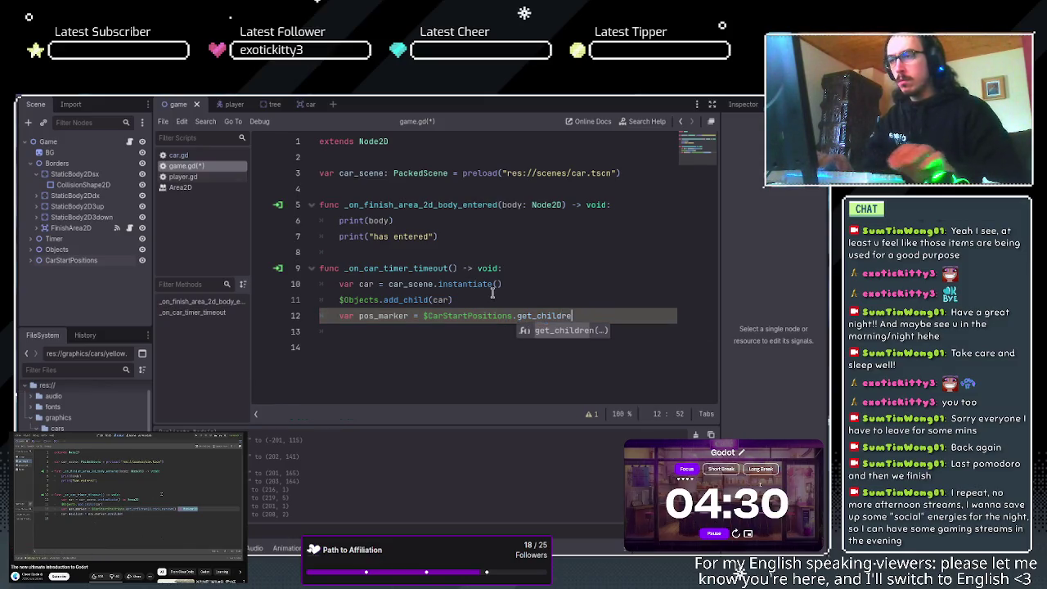
key(Return)
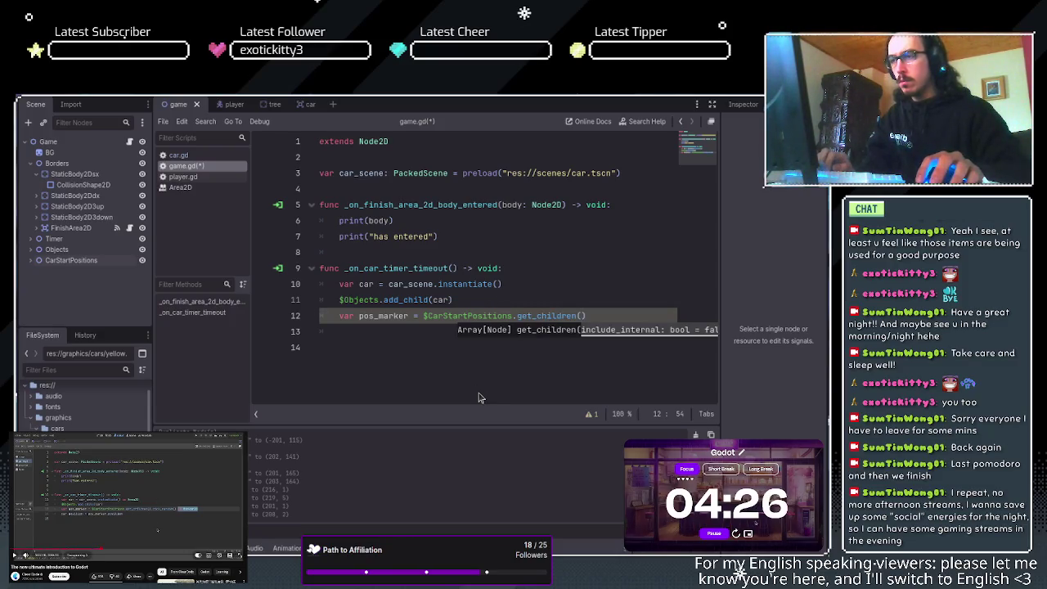
click(590, 316)
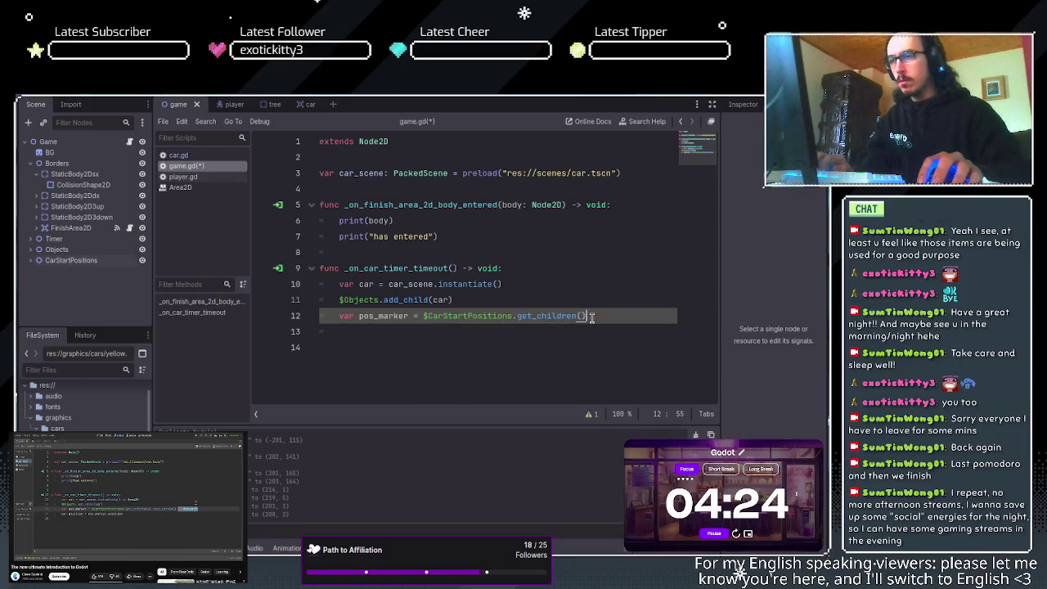
text(.pi)
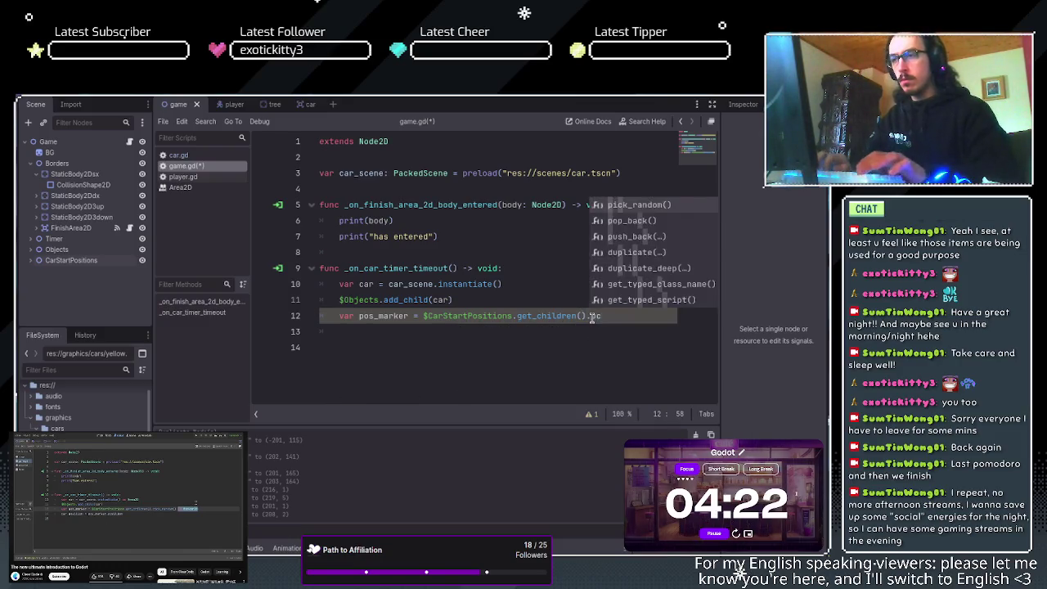
key(Return)
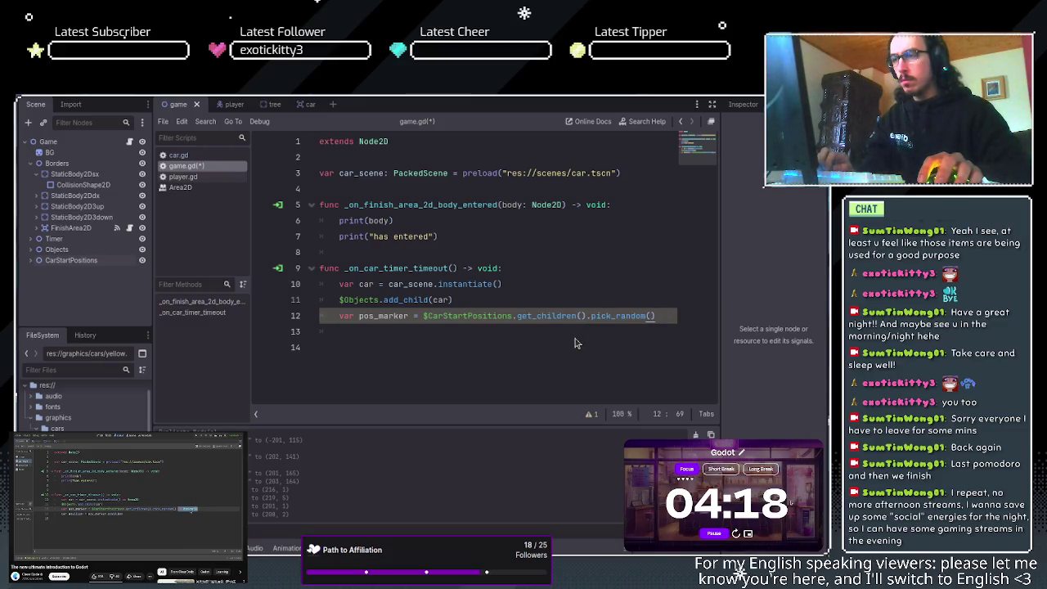
- Add a Marker2D type cast to the random pick on line 12 and start a new line
text(Mark)
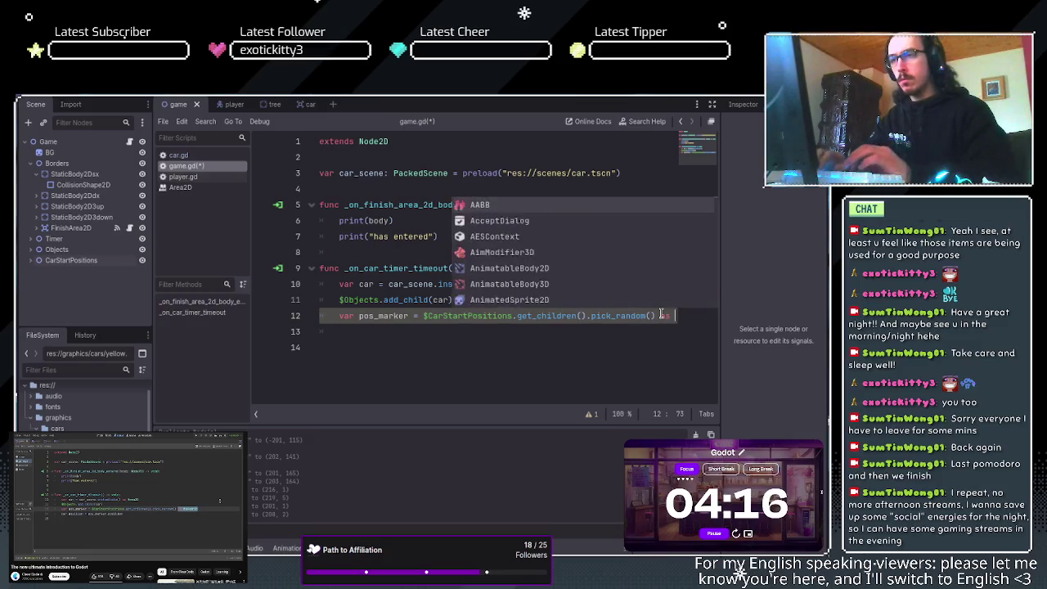
key(BackSpace)
key(BackSpace)
key(BackSpace)
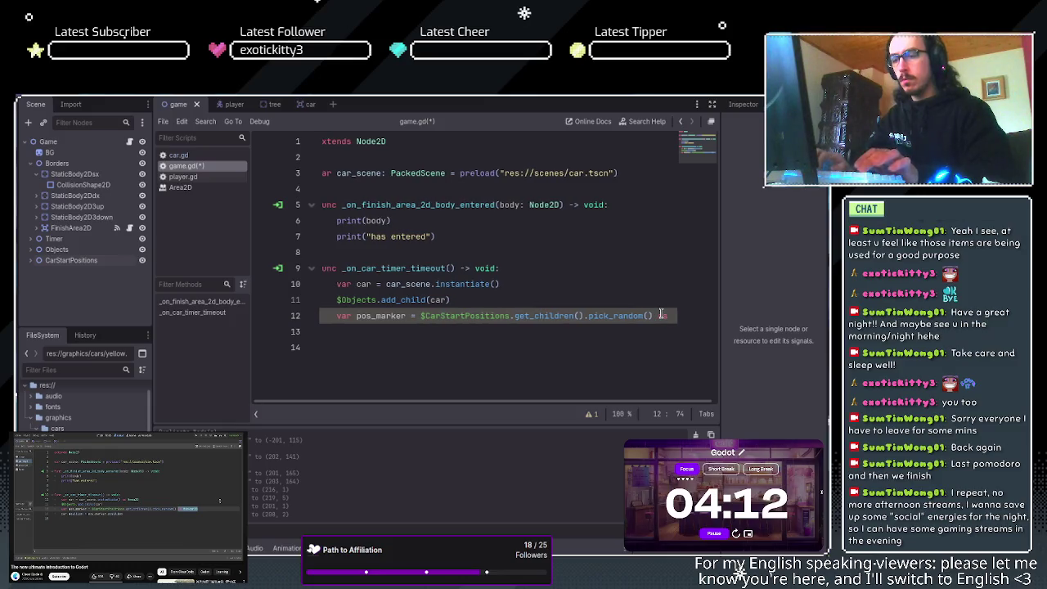
key(BackSpace)
text(Mar)
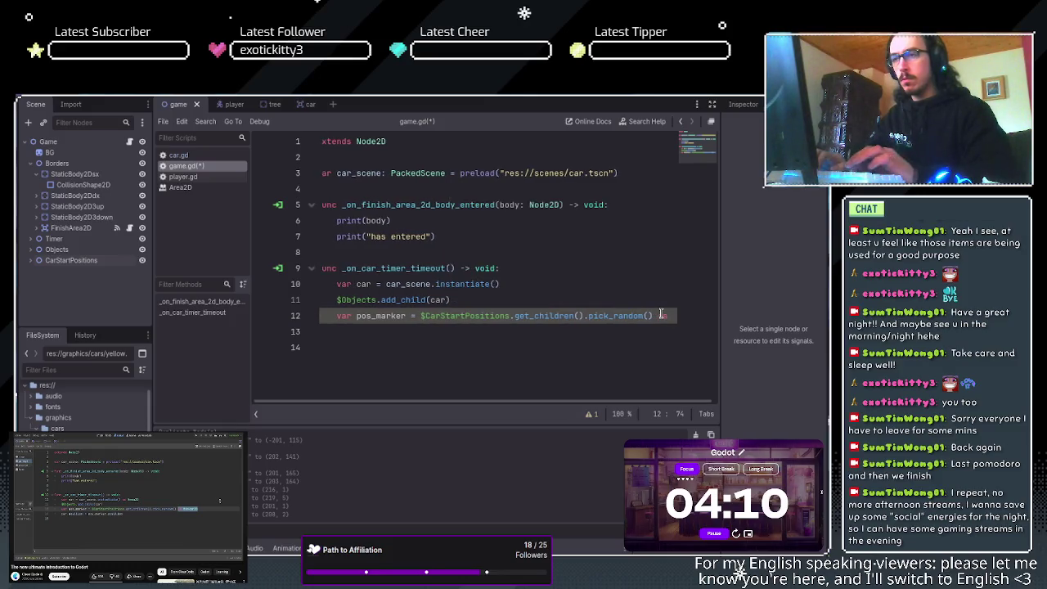
key(BackSpace)
key(BackSpace)
key(BackSpace)
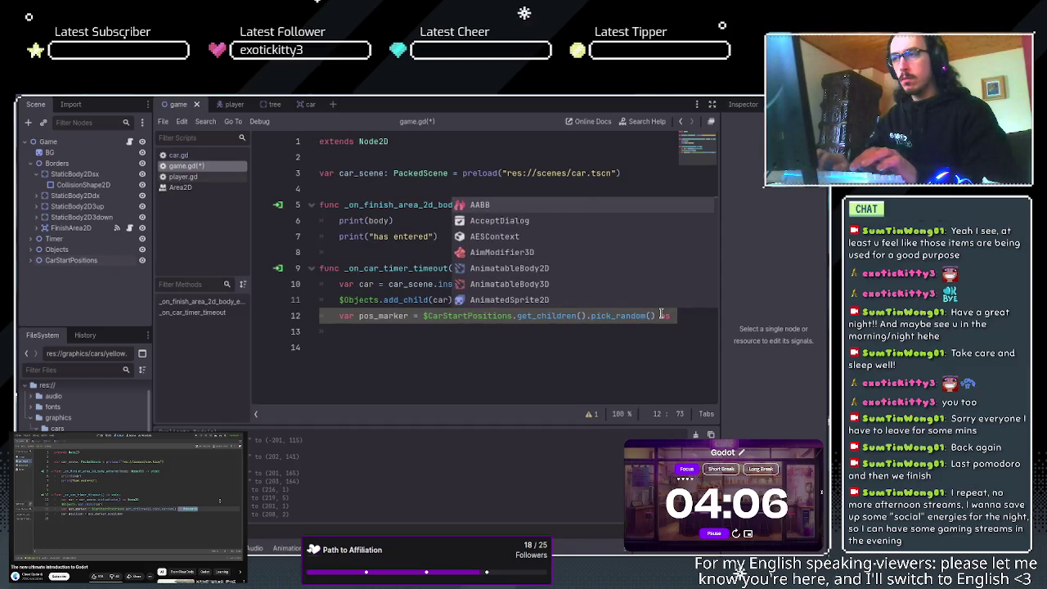
text(mar)
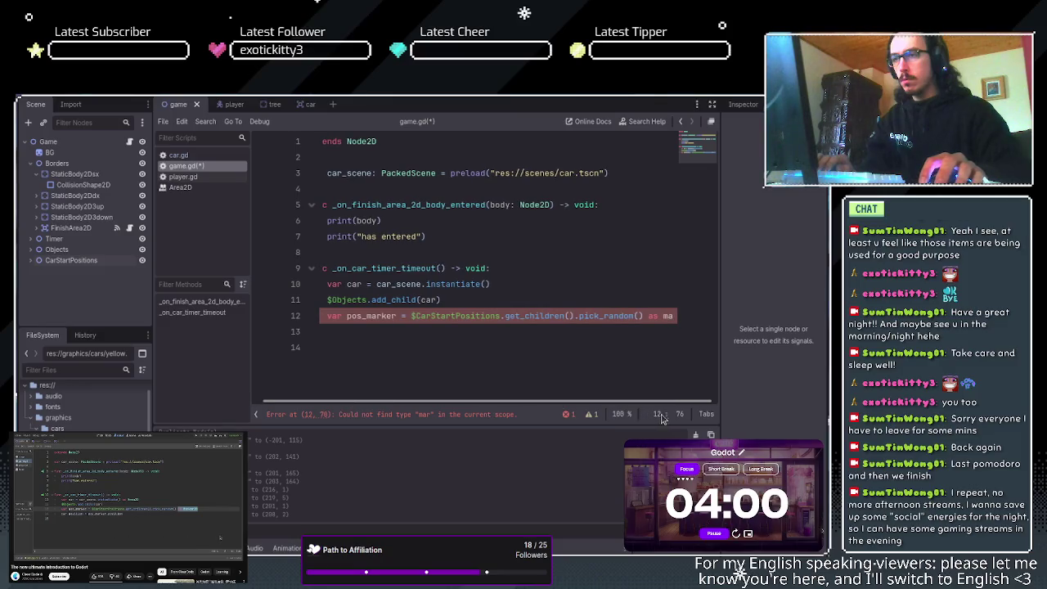
key(BackSpace)
key(BackSpace)
key(BackSpace)
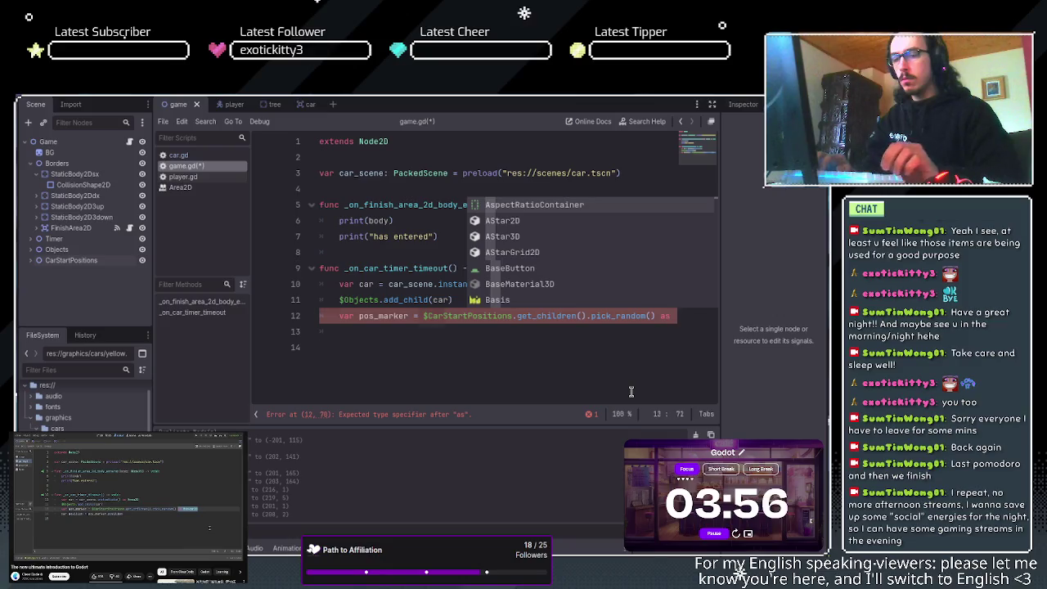
key(Escape)
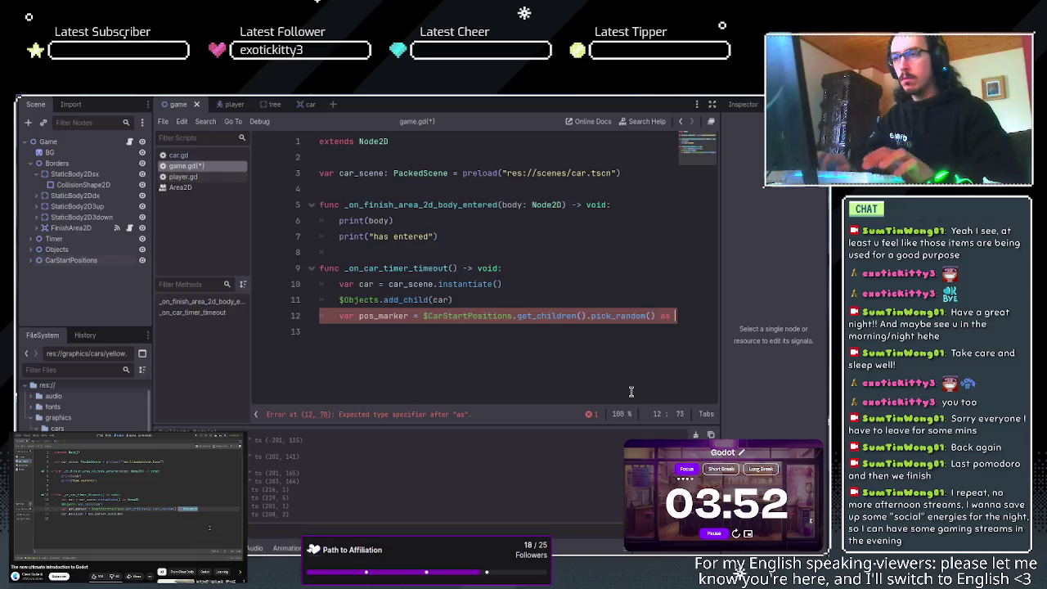
text(A)
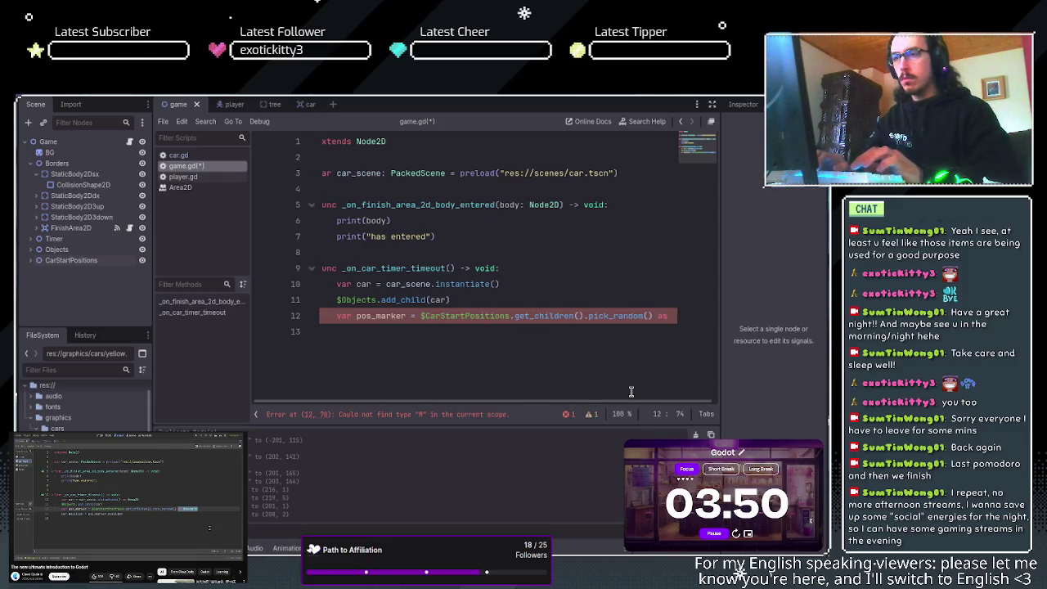
text(arke)
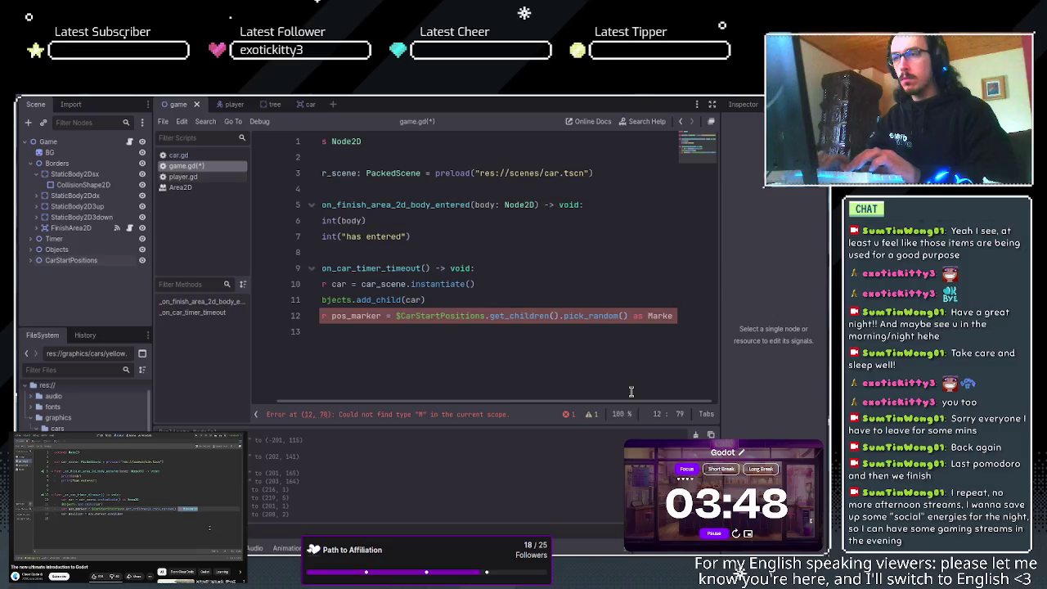
text(r22)
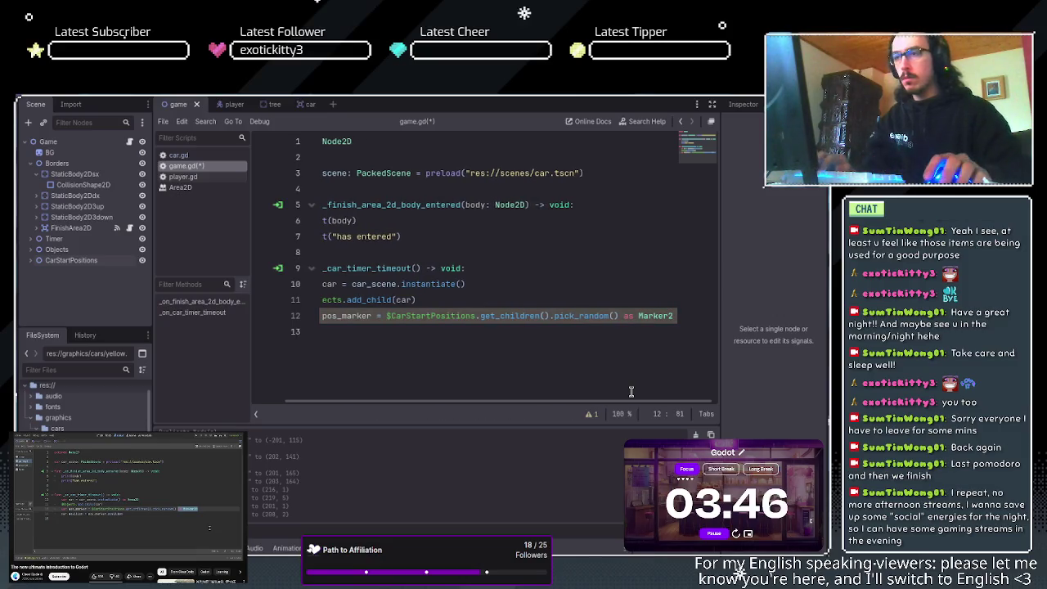
key(Return)
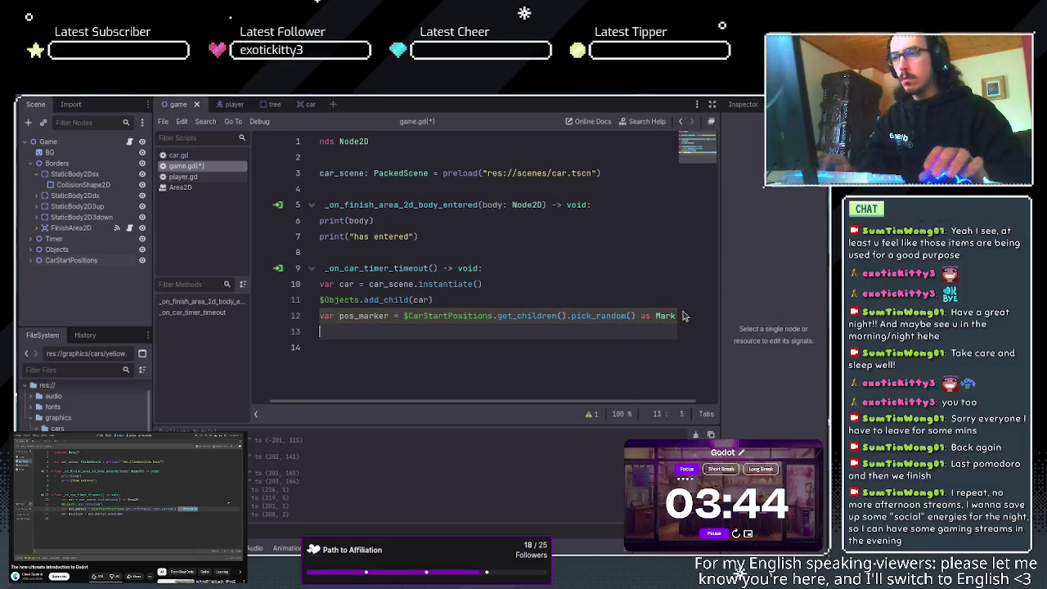
- Cast the instantiated car on line 10 as Area2D
click(538, 284)
text(as )
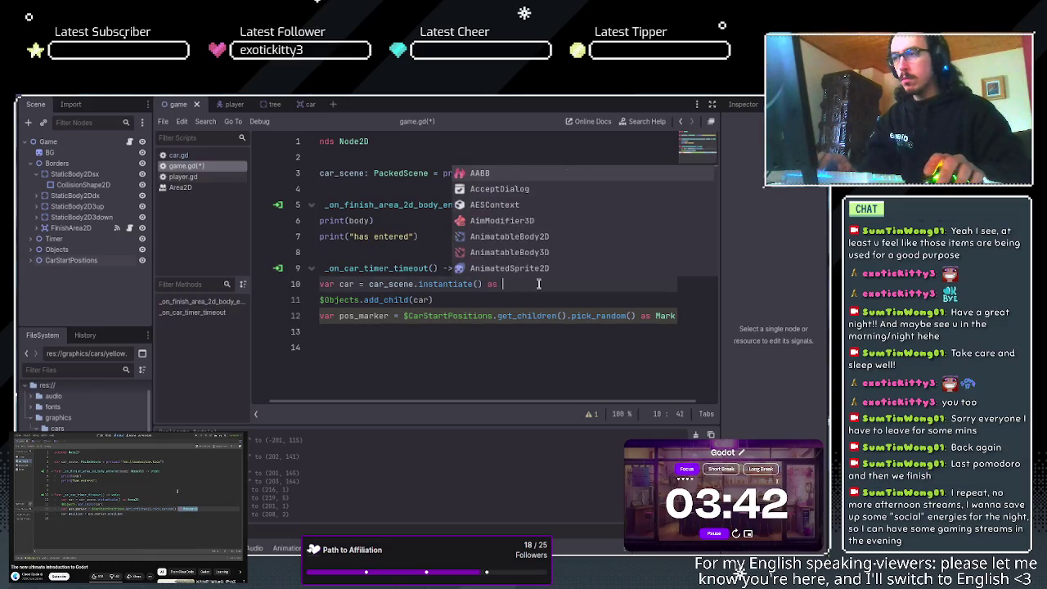
text(Area)
key(Return)
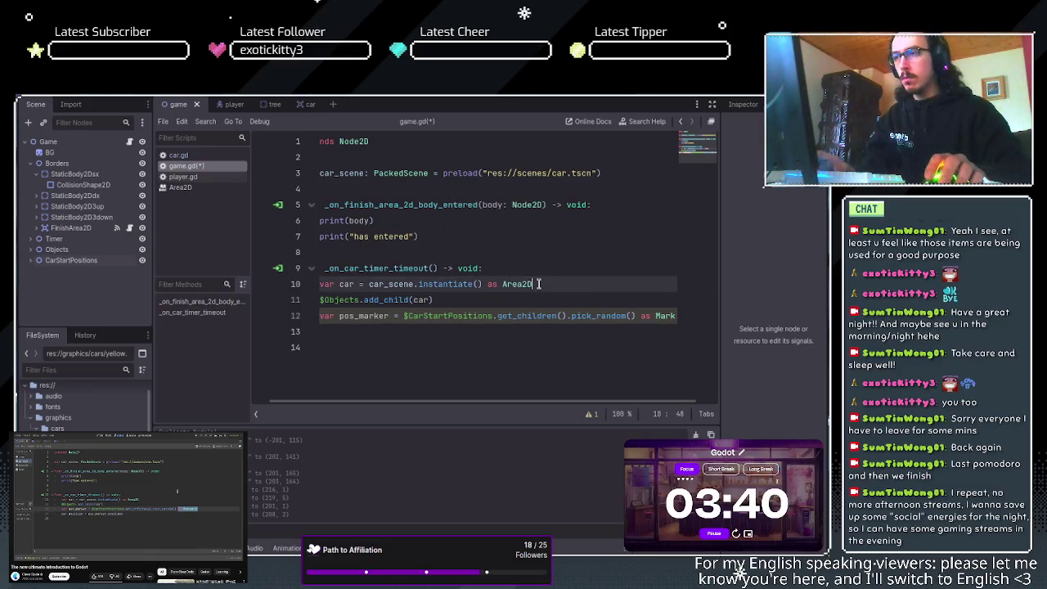
click(368, 330)
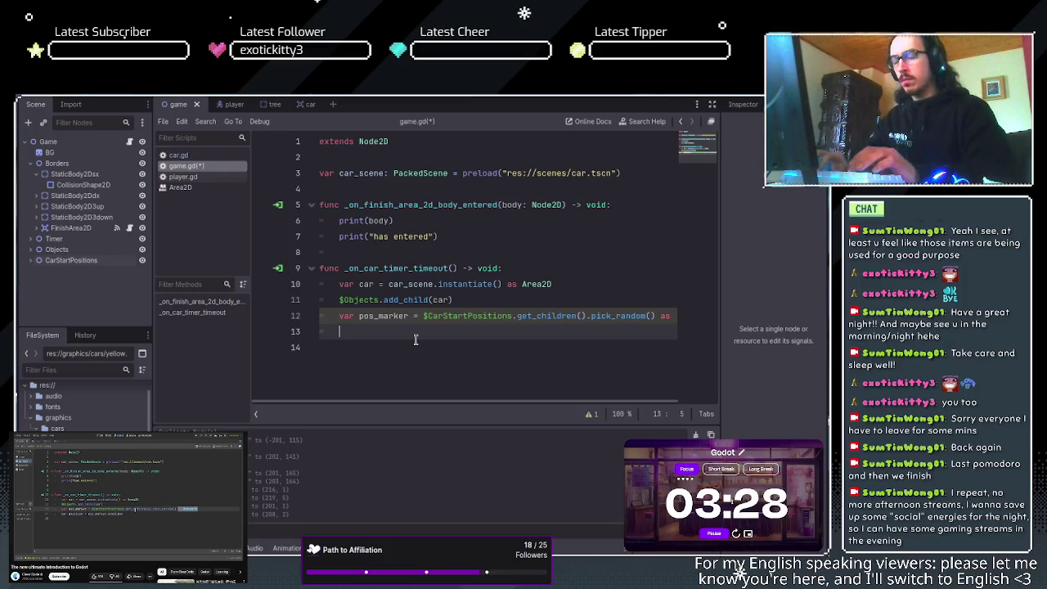
- Write line 13 as car.position = pos_marker.position using autocomplete
text(car )
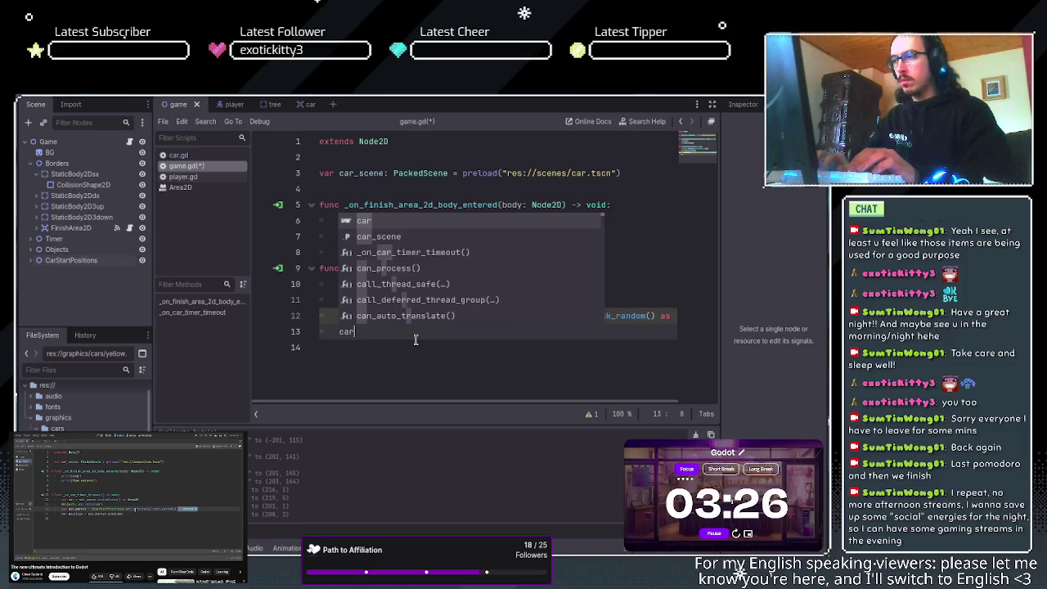
text(pos)
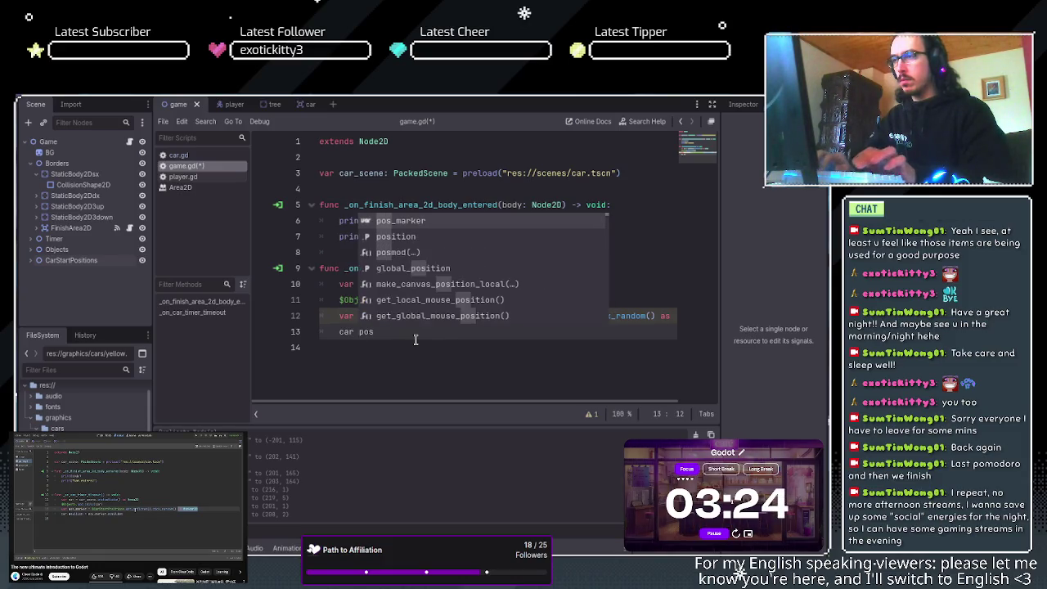
key(BackSpace)
key(BackSpace)
key(BackSpace)
key(BackSpace)
key(BackSpace)
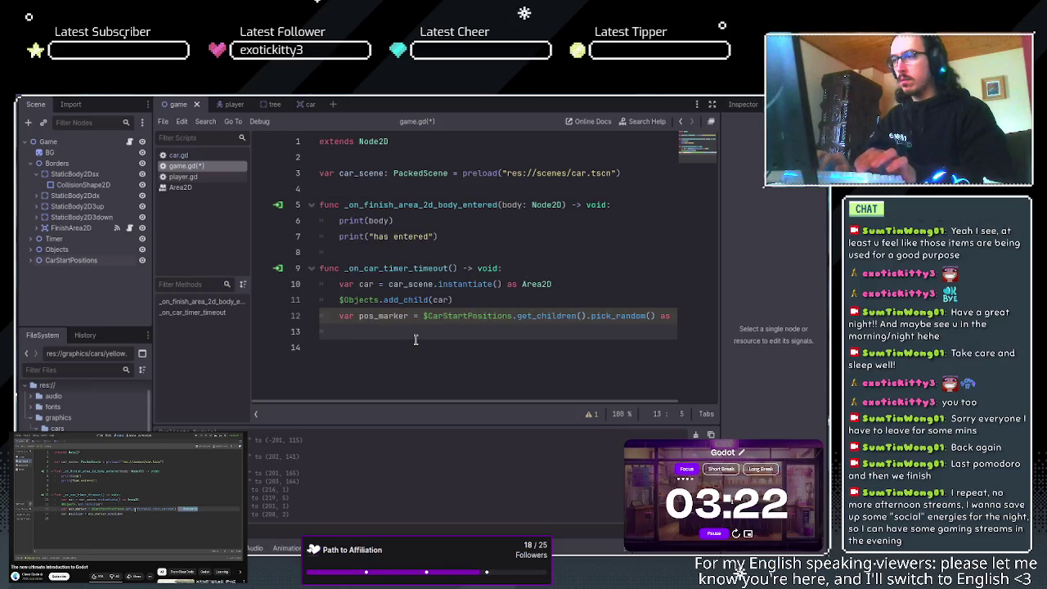
text(position)
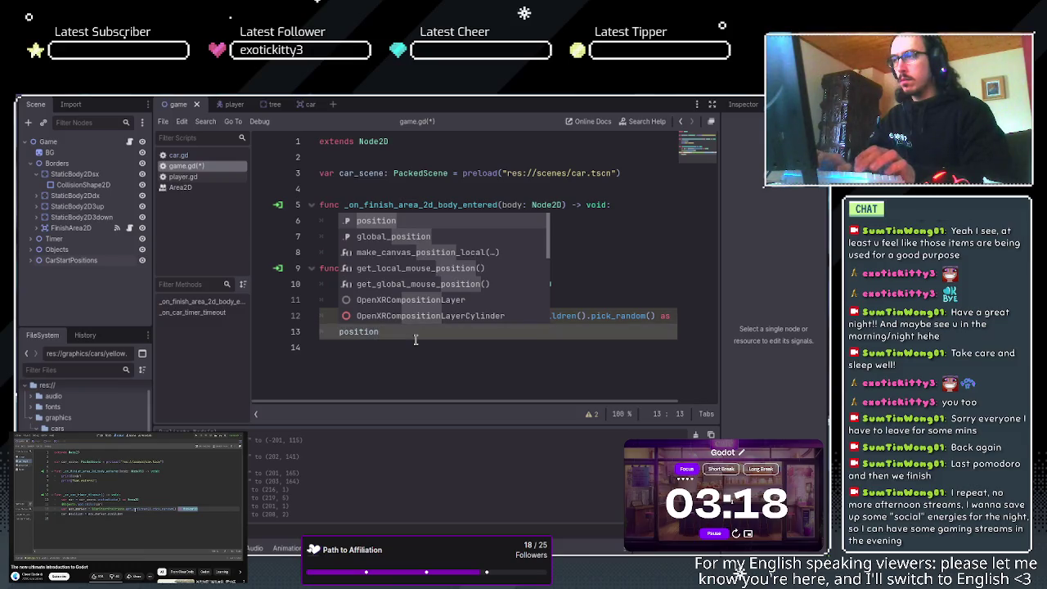
key(BackSpace)
key(BackSpace)
key(BackSpace)
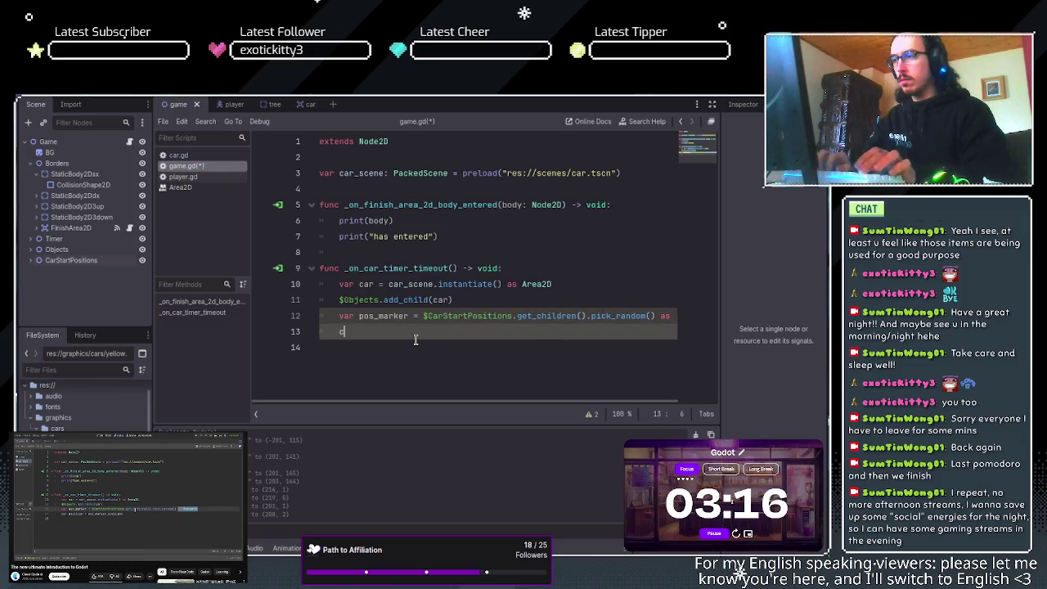
text(car.posi)
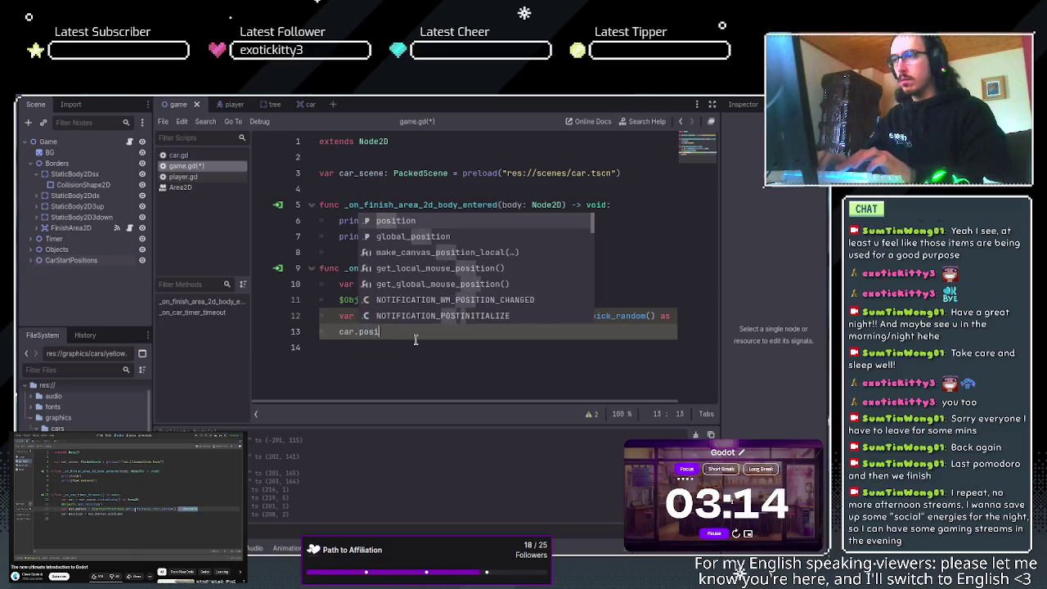
key(Return)
text(=)
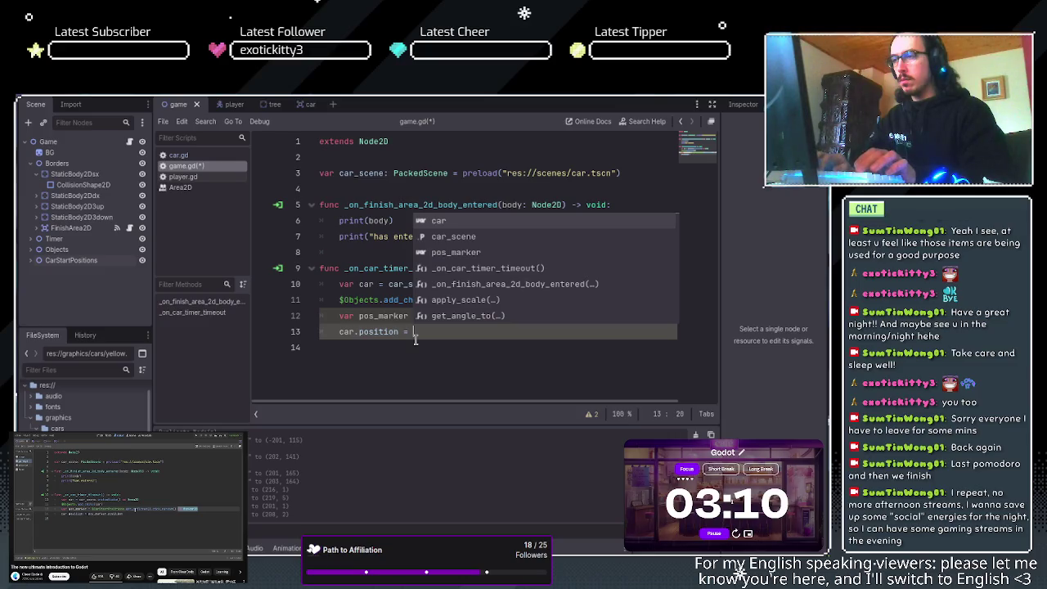
text( pos)
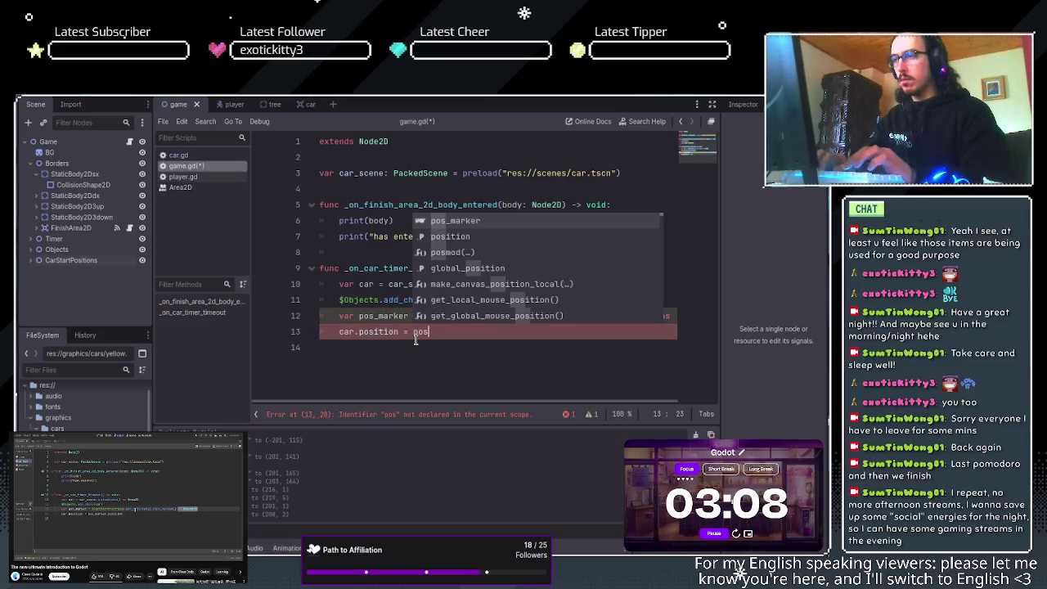
key(Return)
text(position)
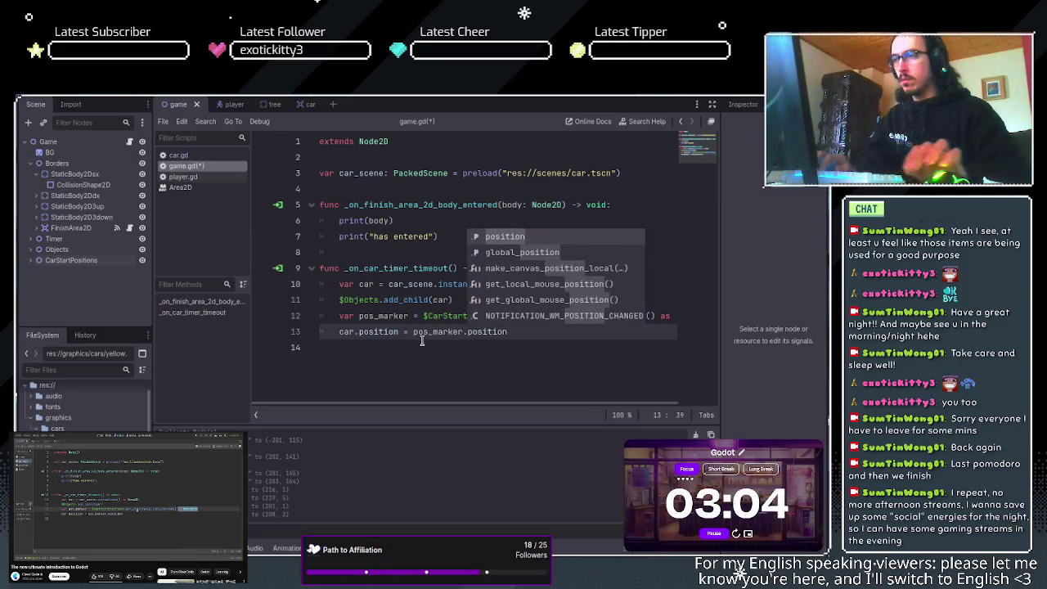
click(513, 237)
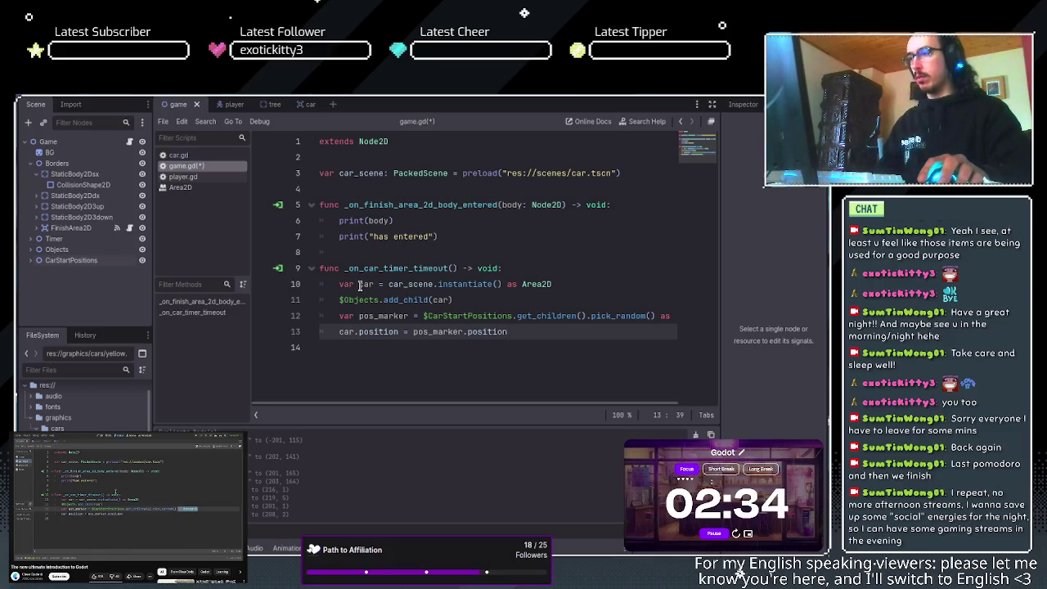
- Review lines 10–11 by highlighting car, car_scene.instantiate() and the add_child argument
drag(341, 284, 372, 284)
click(406, 284)
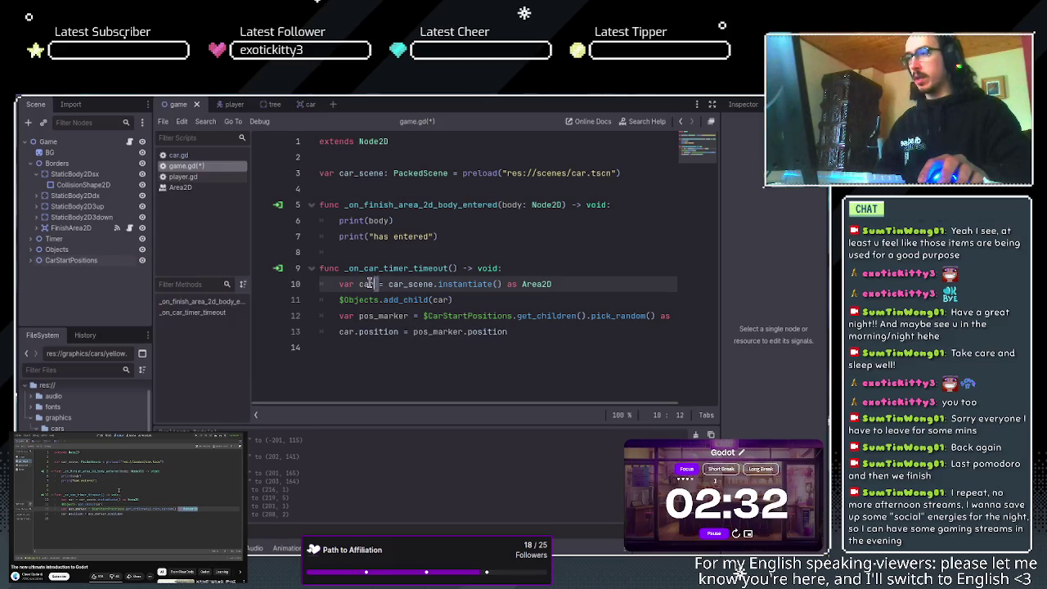
drag(390, 284, 503, 283)
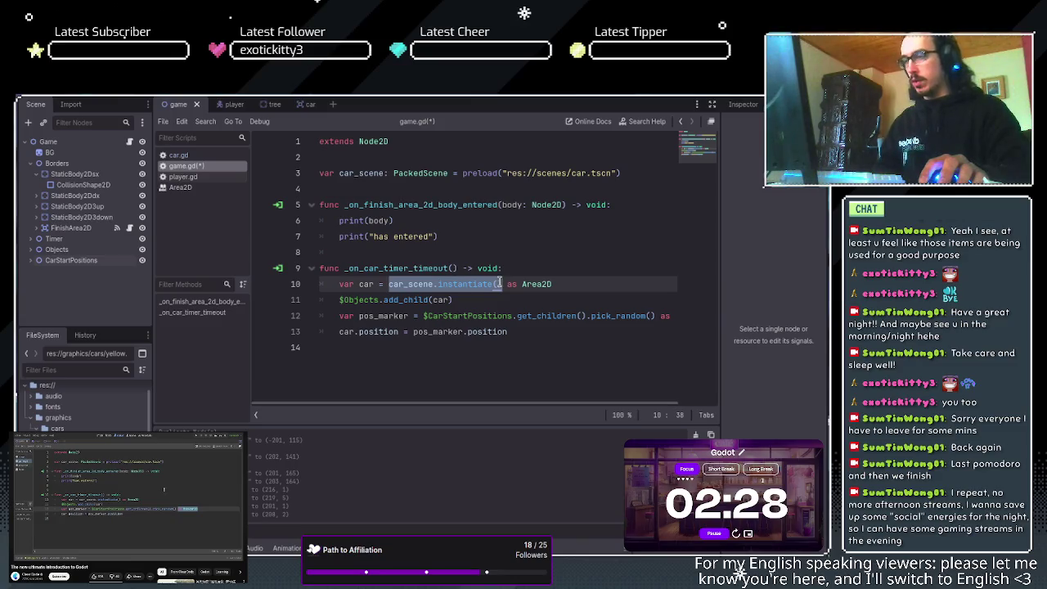
click(434, 284)
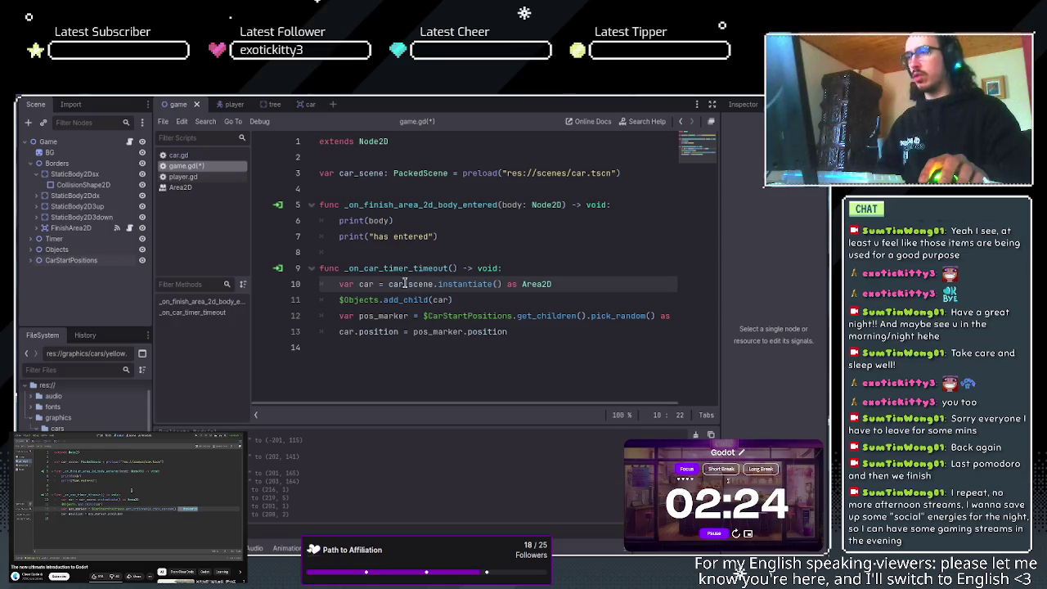
drag(388, 283, 434, 284)
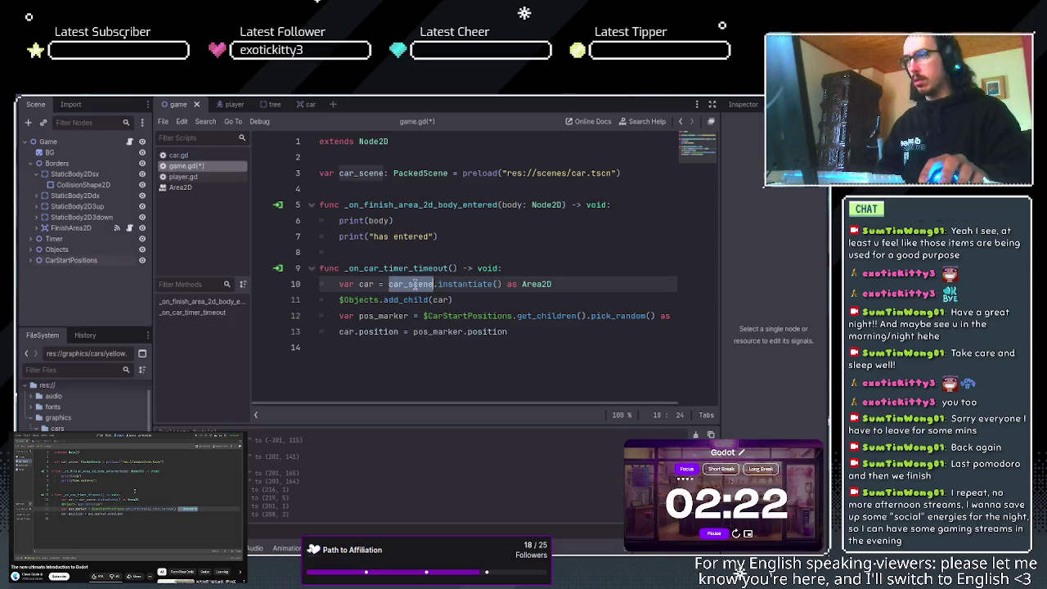
double_click(361, 284)
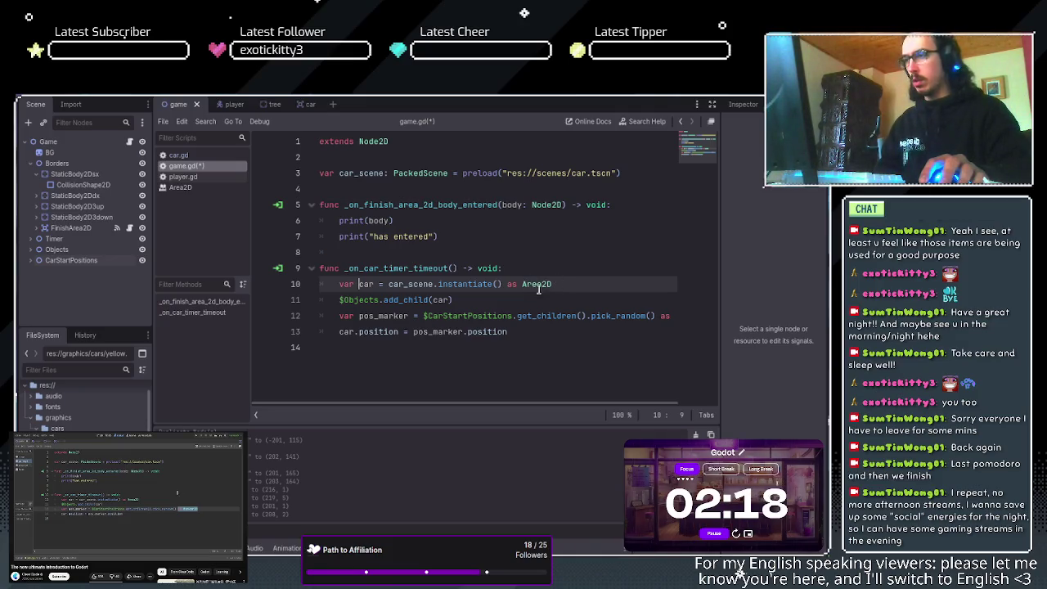
double_click(442, 299)
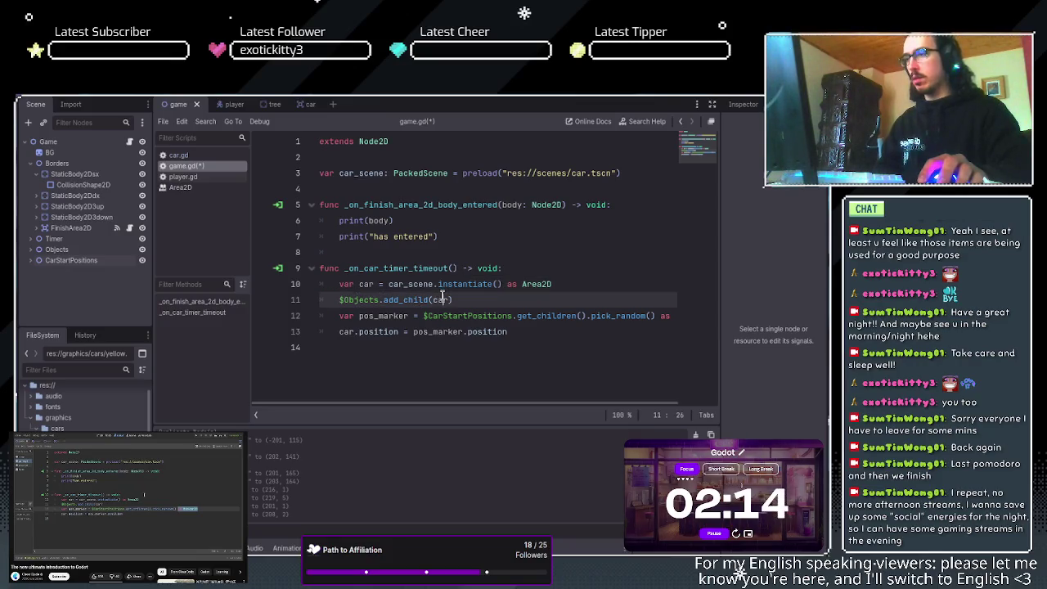
click(425, 291)
click(433, 299)
click(437, 300)
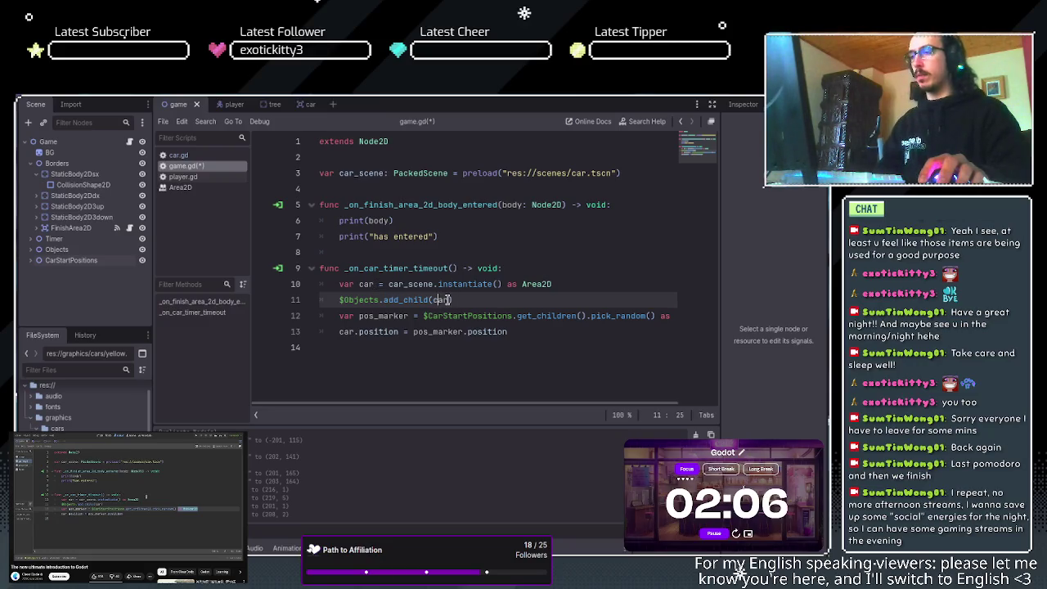
click(351, 315)
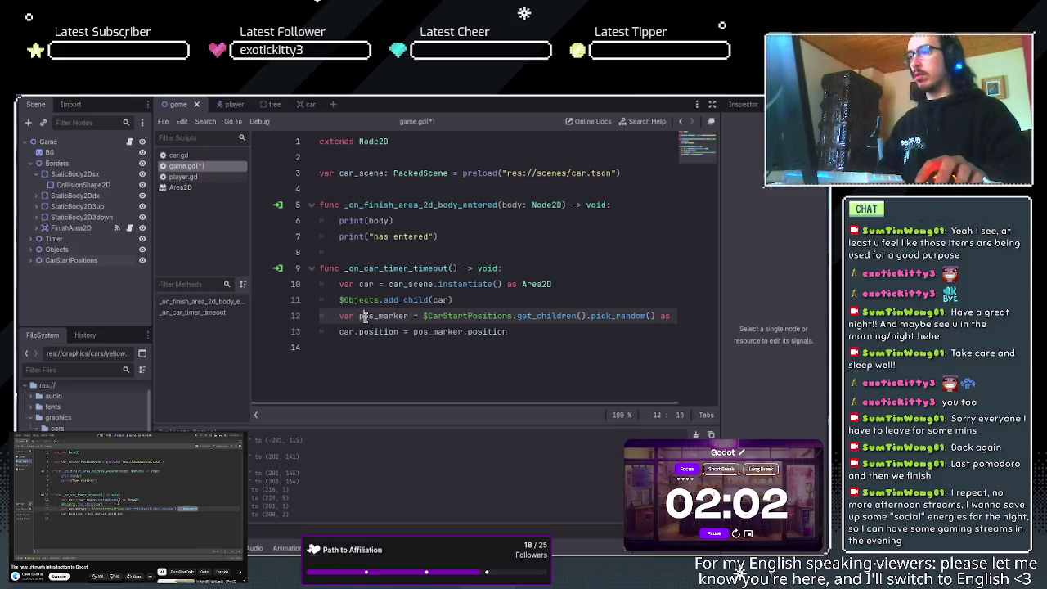
- Walk through lines 12–13, highlighting pos_marker, the $CarStartPositions lookup and position
drag(359, 317, 406, 317)
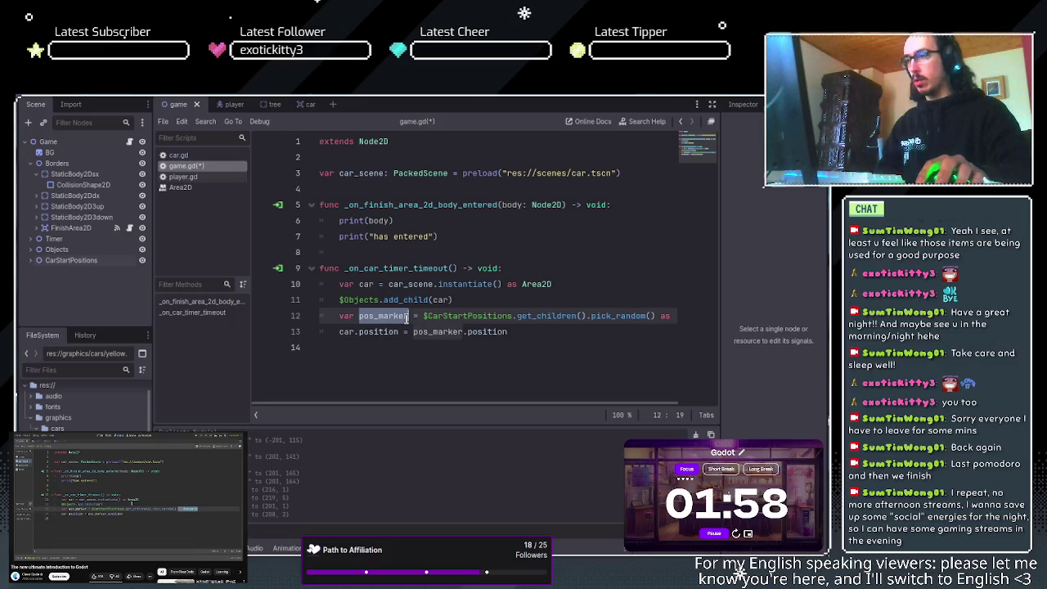
click(402, 317)
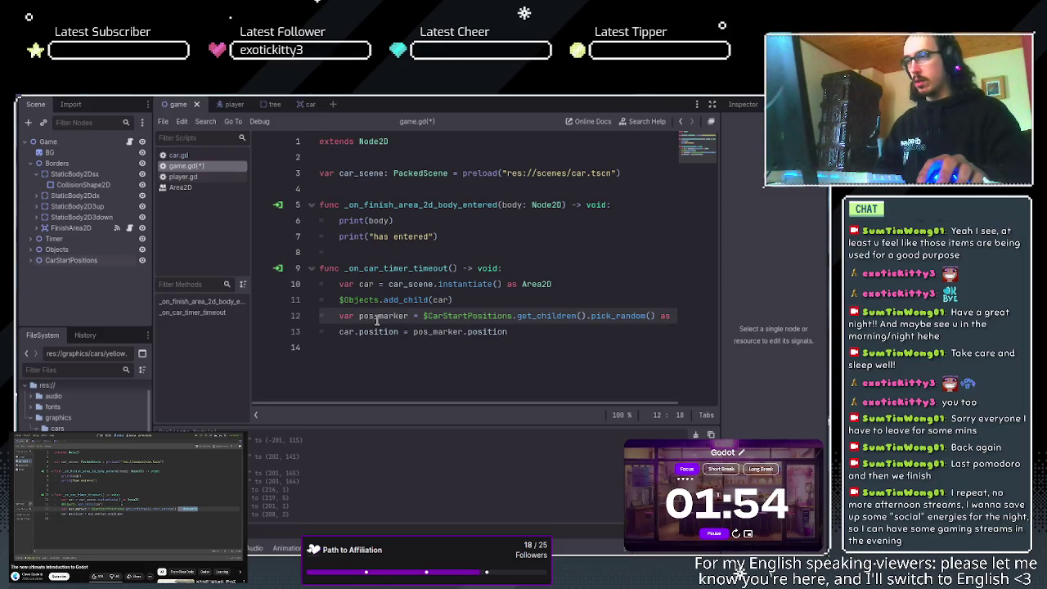
mouse_move(590, 317)
mouse_down()
mouse_move(636, 319)
mouse_move(481, 319)
mouse_up()
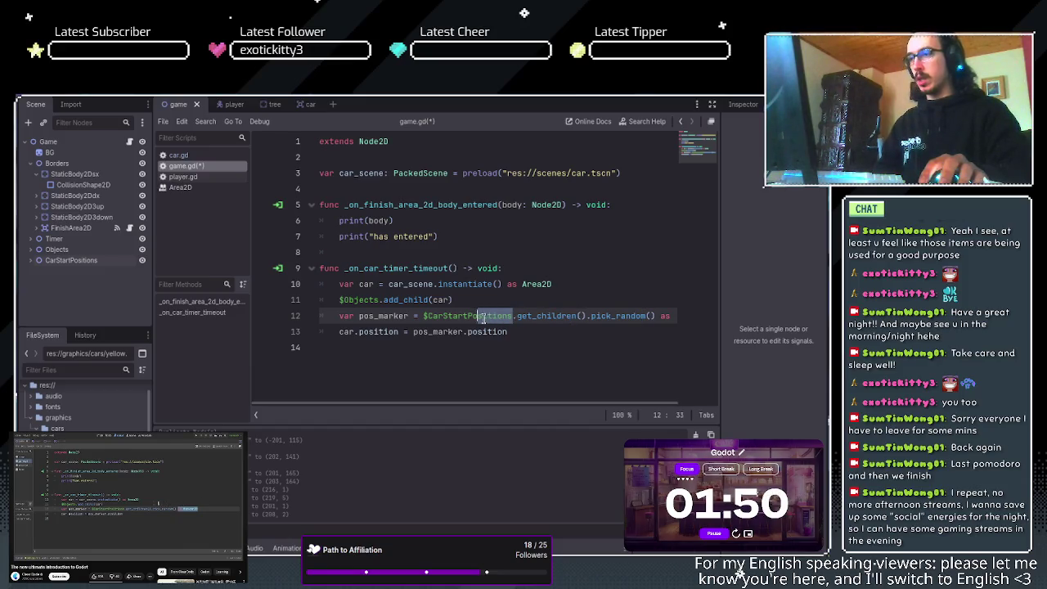
click(646, 316)
scroll(634, 404, right, 1)
scroll(678, 406, right, 1)
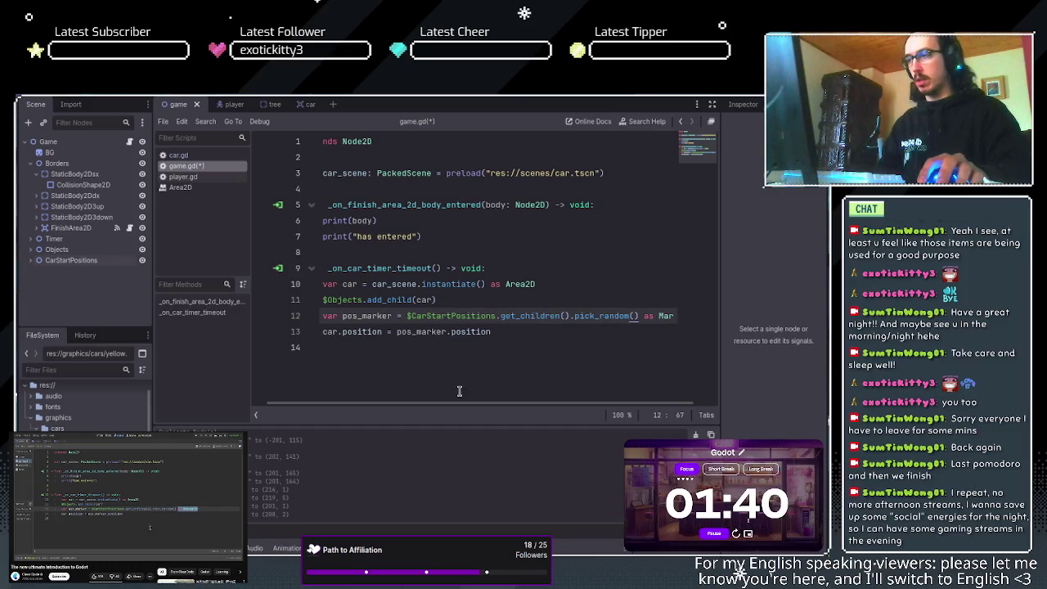
scroll(462, 411, left, 2)
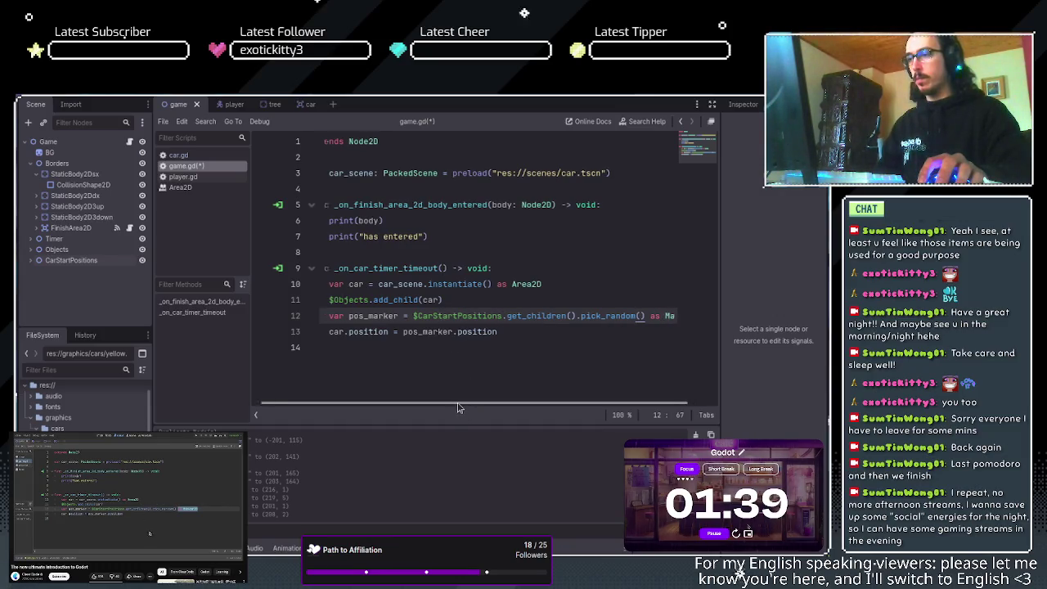
double_click(363, 315)
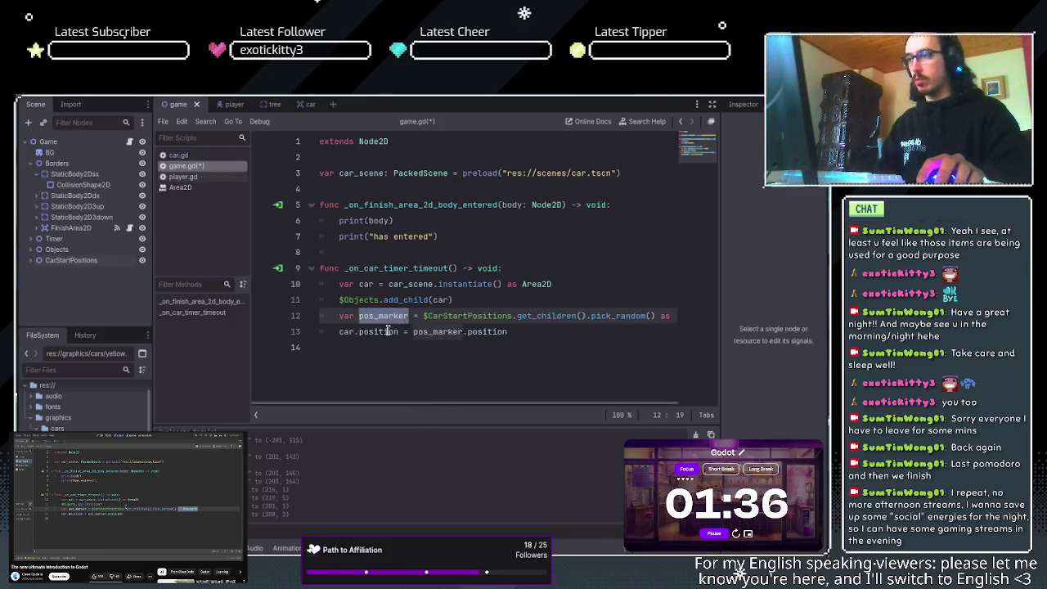
click(388, 331)
double_click(382, 331)
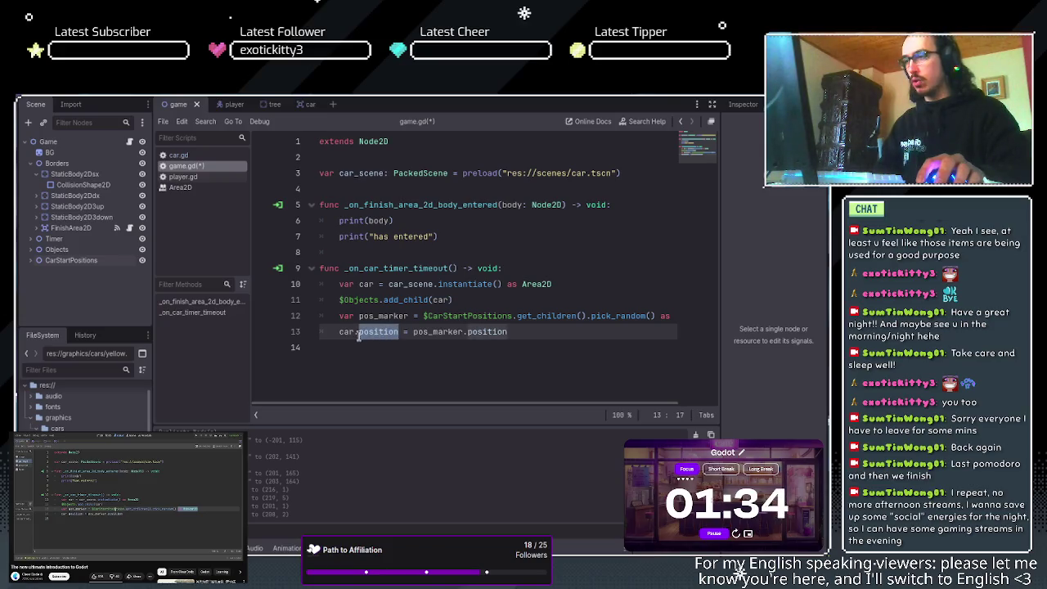
click(346, 331)
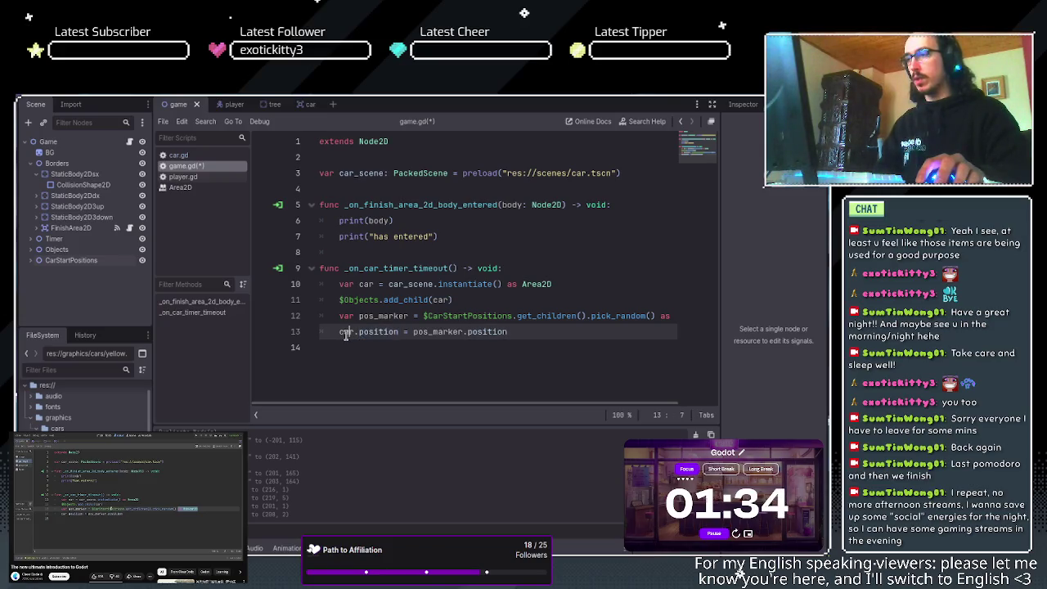
- Review the Area2D cast on line 10 and pos_marker on line 13
click(363, 268)
click(370, 283)
click(541, 283)
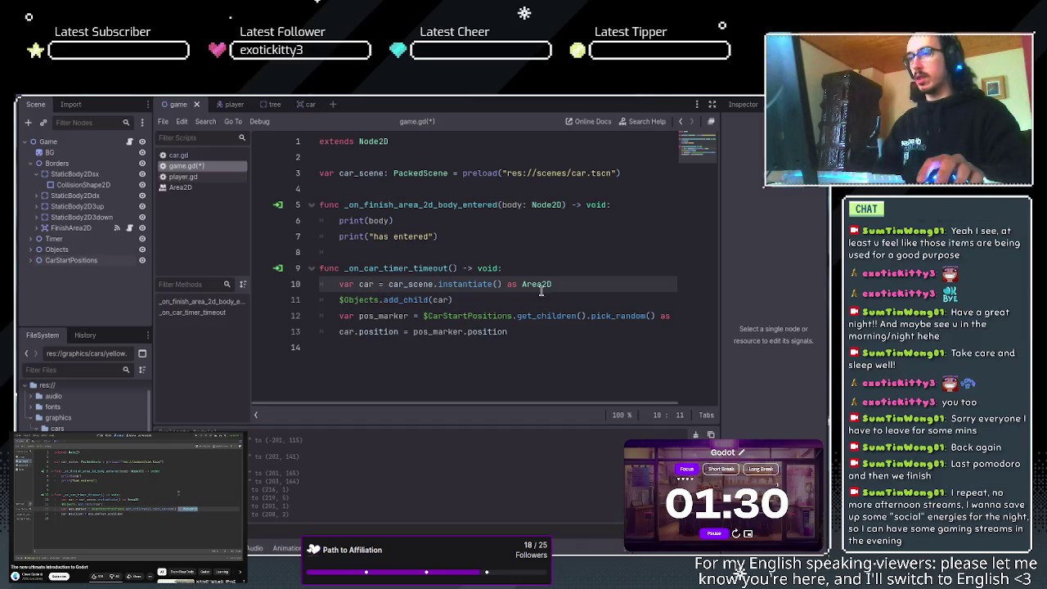
click(548, 284)
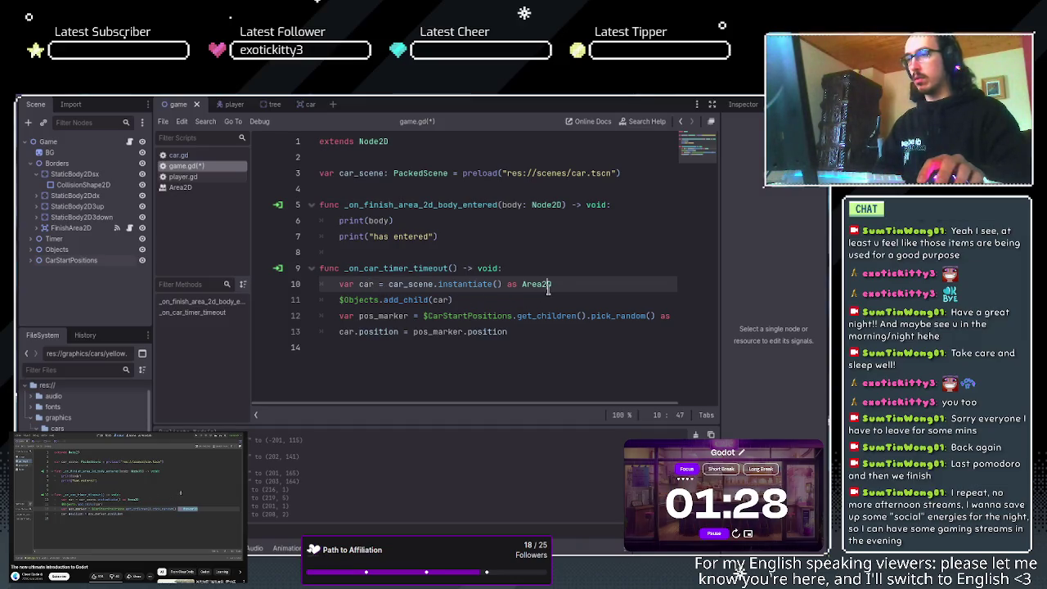
click(542, 284)
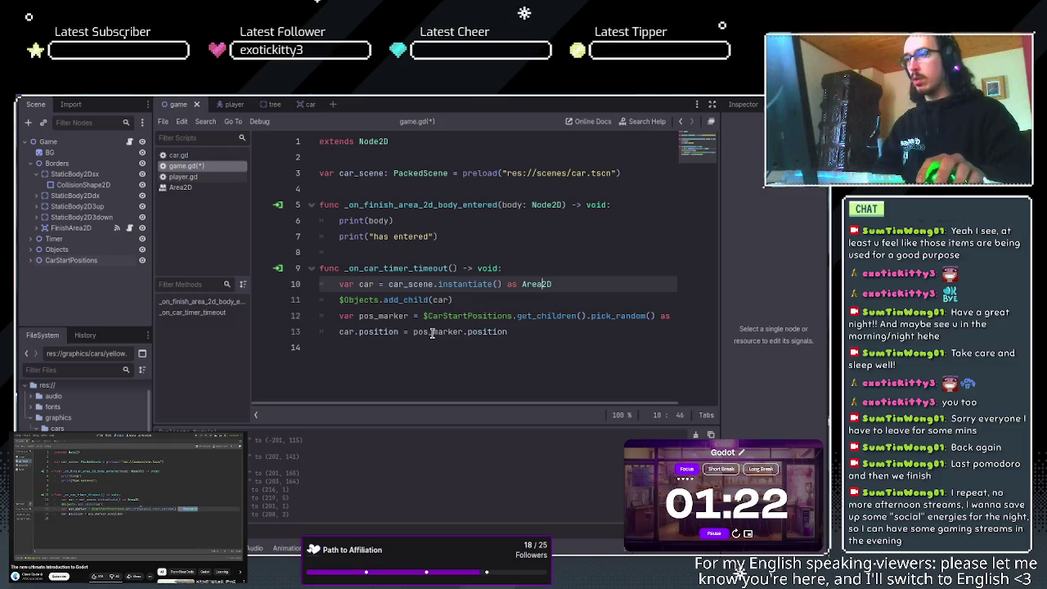
click(482, 331)
click(437, 331)
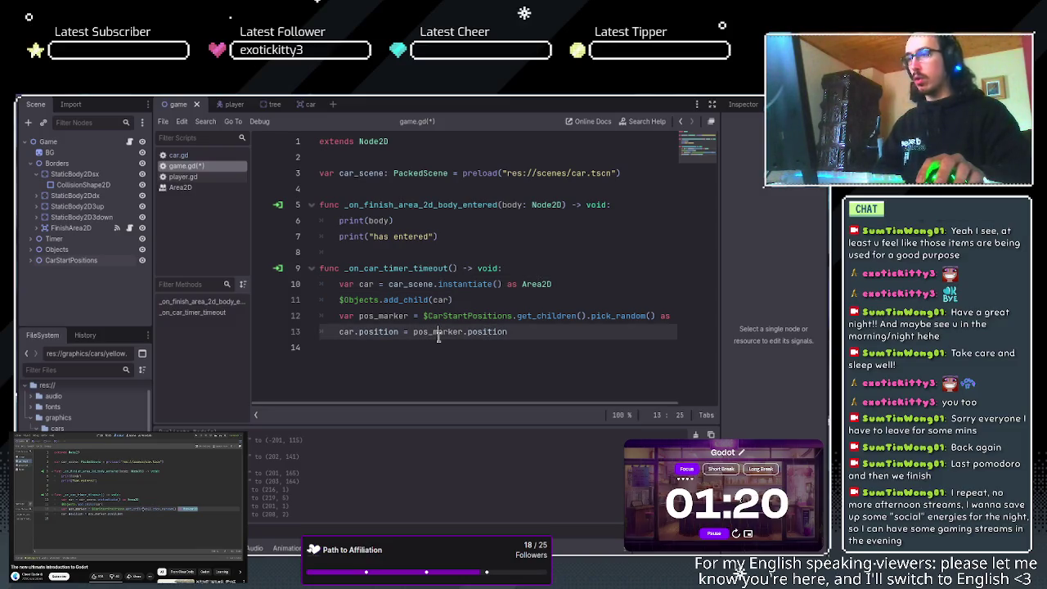
click(435, 334)
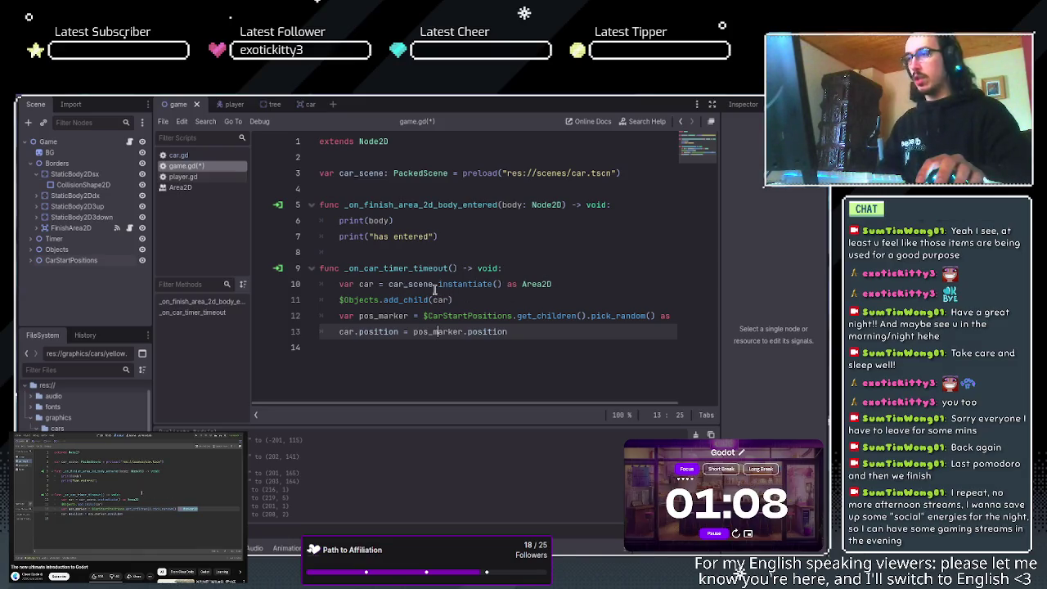
- Step through the instantiation, $Objects.add_child, pick_random and position lines to check the callback
click(414, 285)
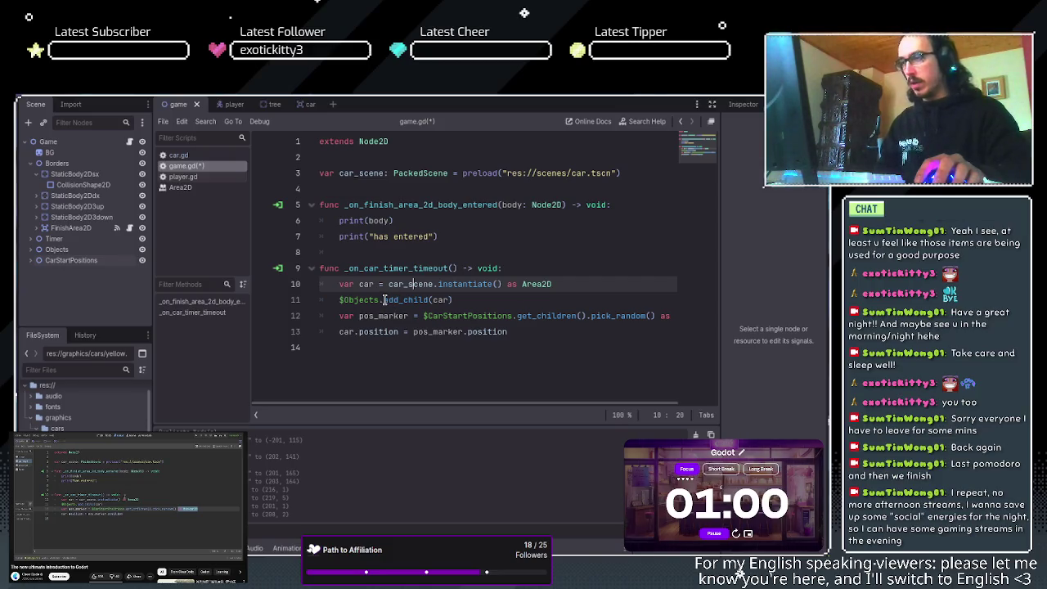
click(383, 300)
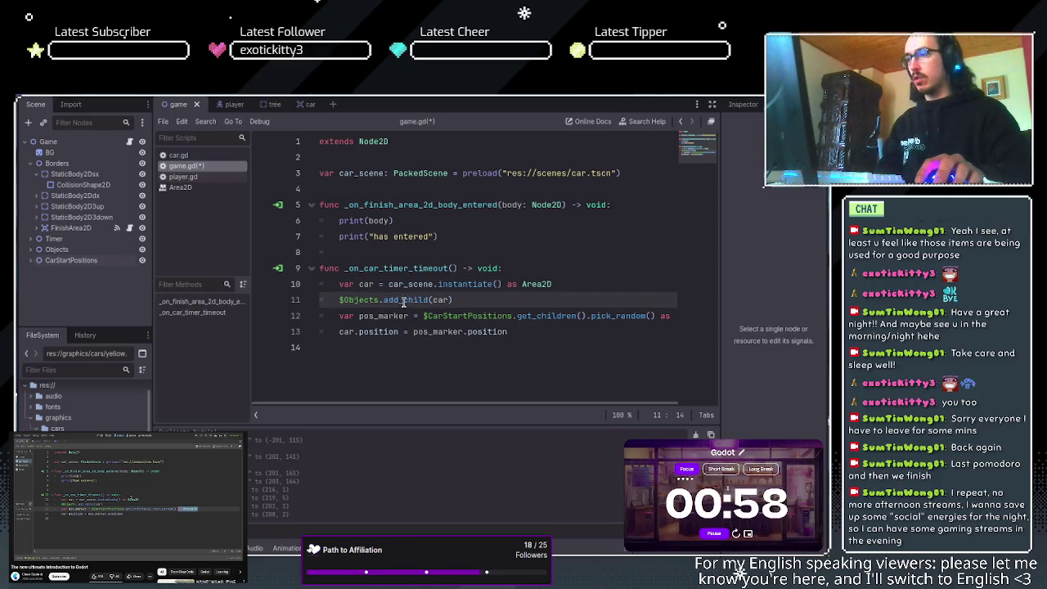
click(372, 299)
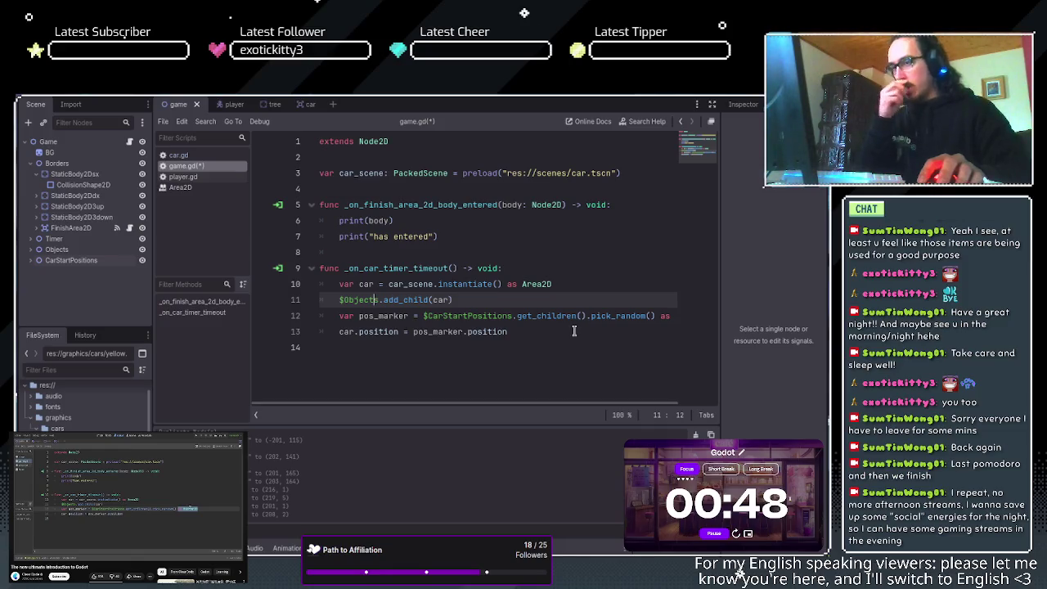
click(625, 318)
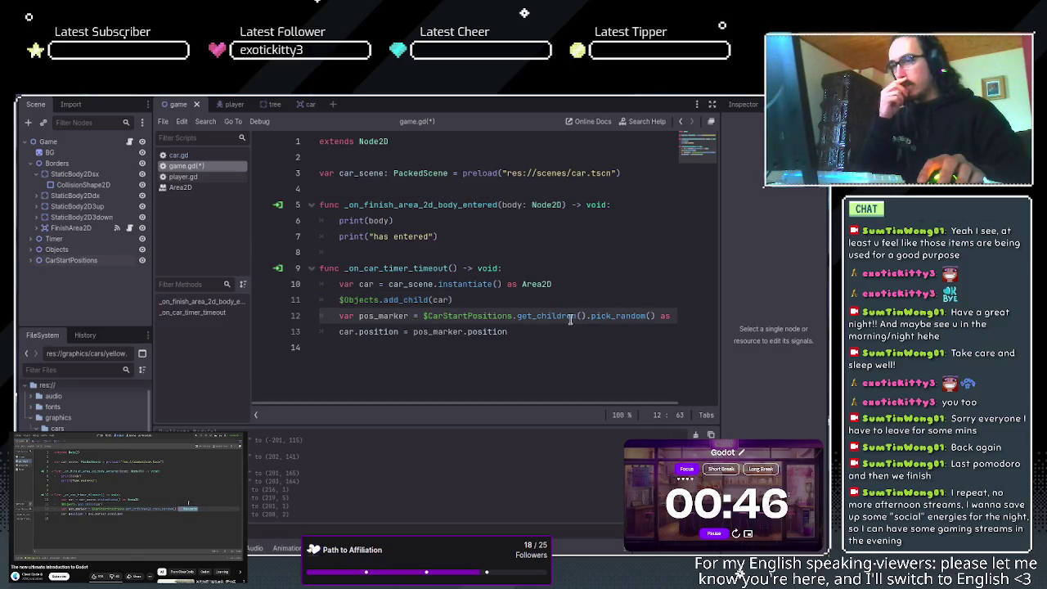
click(466, 318)
click(473, 319)
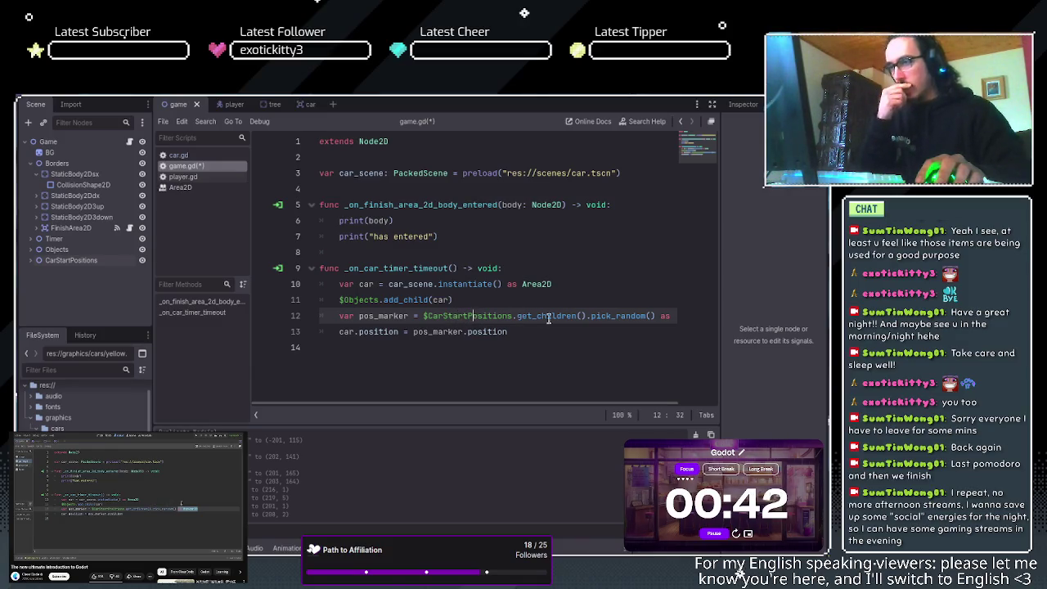
mouse_move(564, 402)
mouse_down()
mouse_move(603, 409)
mouse_move(556, 411)
mouse_up()
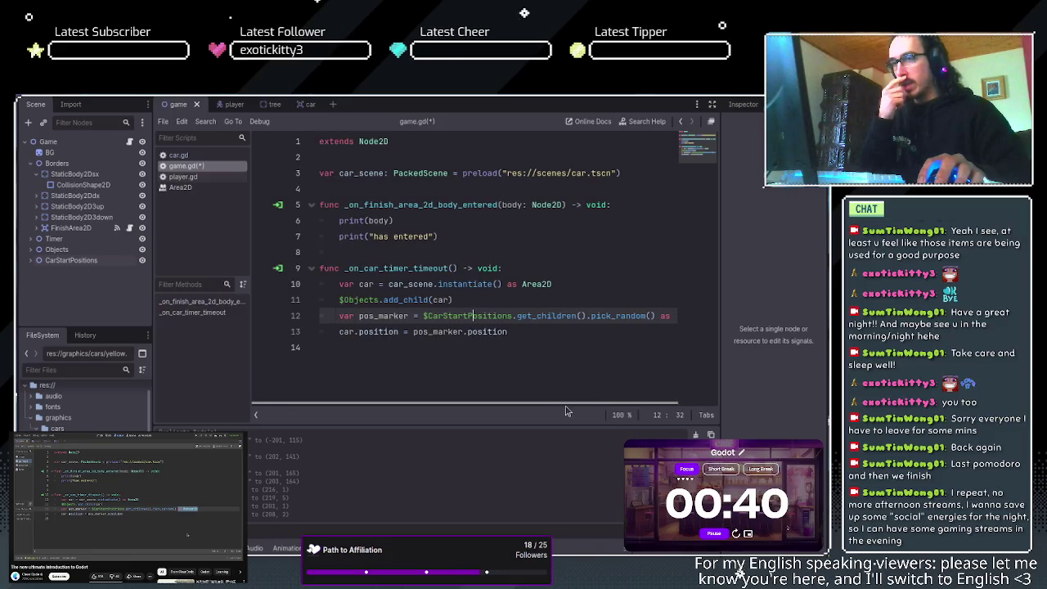
click(386, 317)
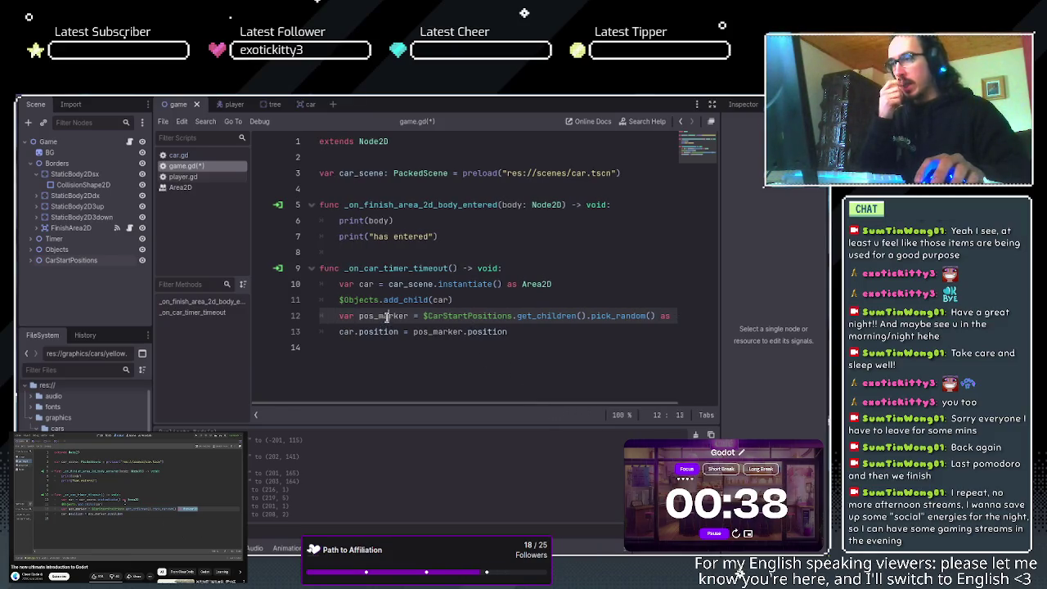
click(360, 316)
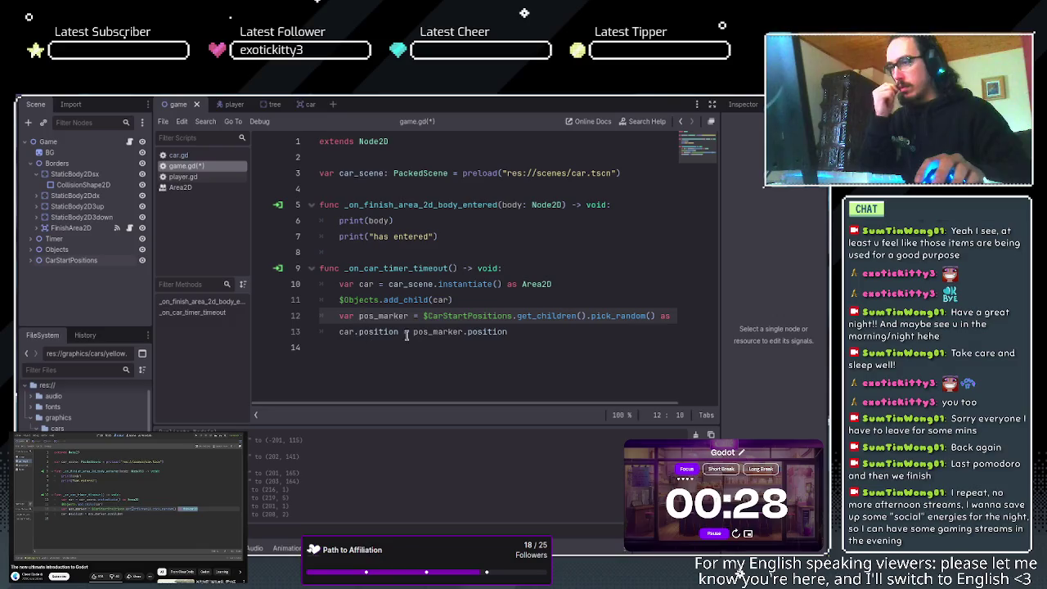
double_click(479, 334)
click(443, 333)
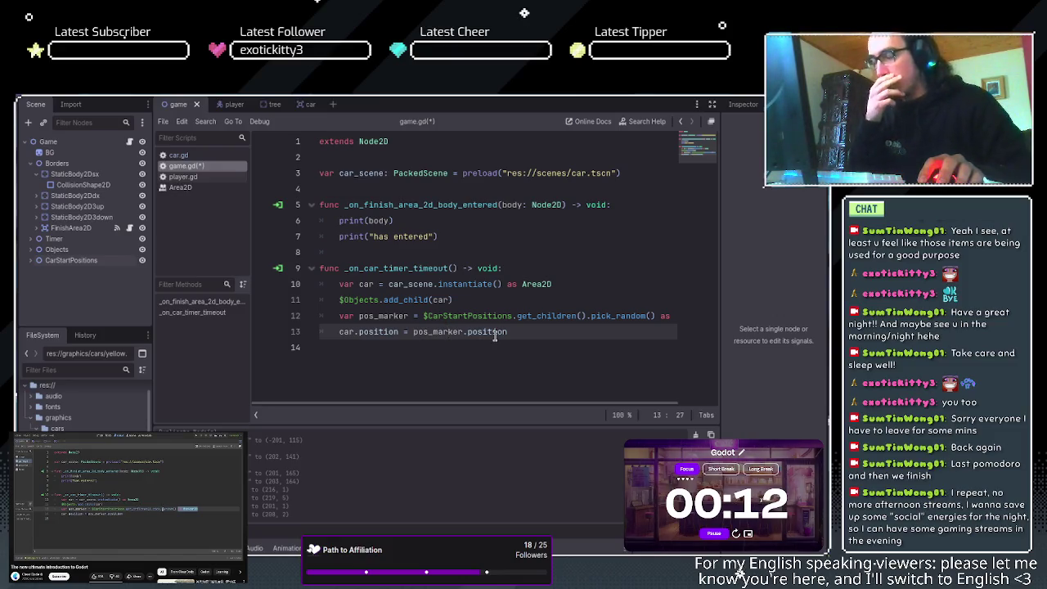
click(507, 331)
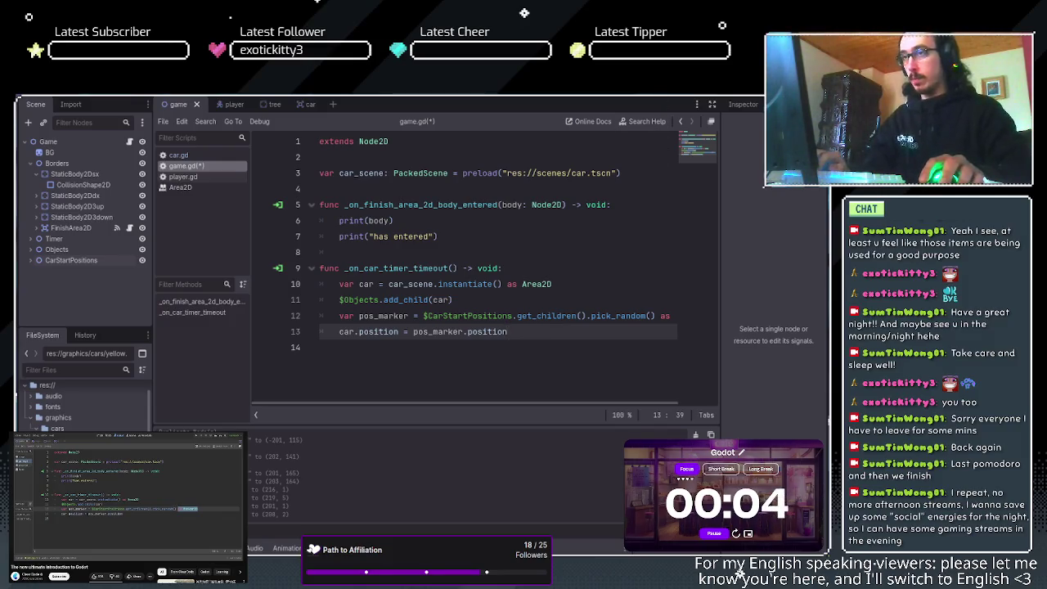
- Save game.gd, run the project to watch cars spawn, then stop the game
key(F5)
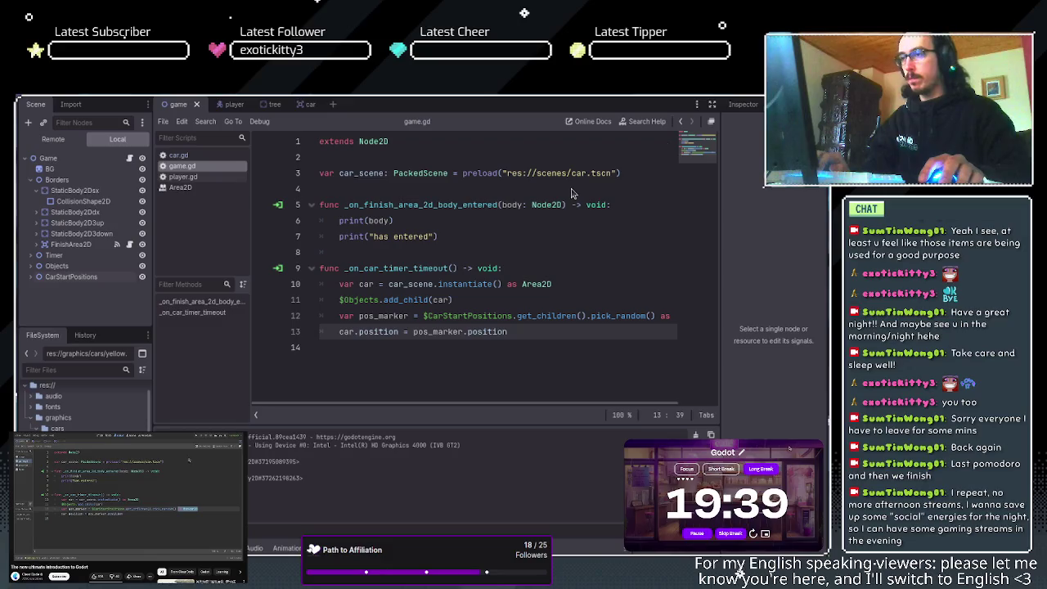
key(F8)
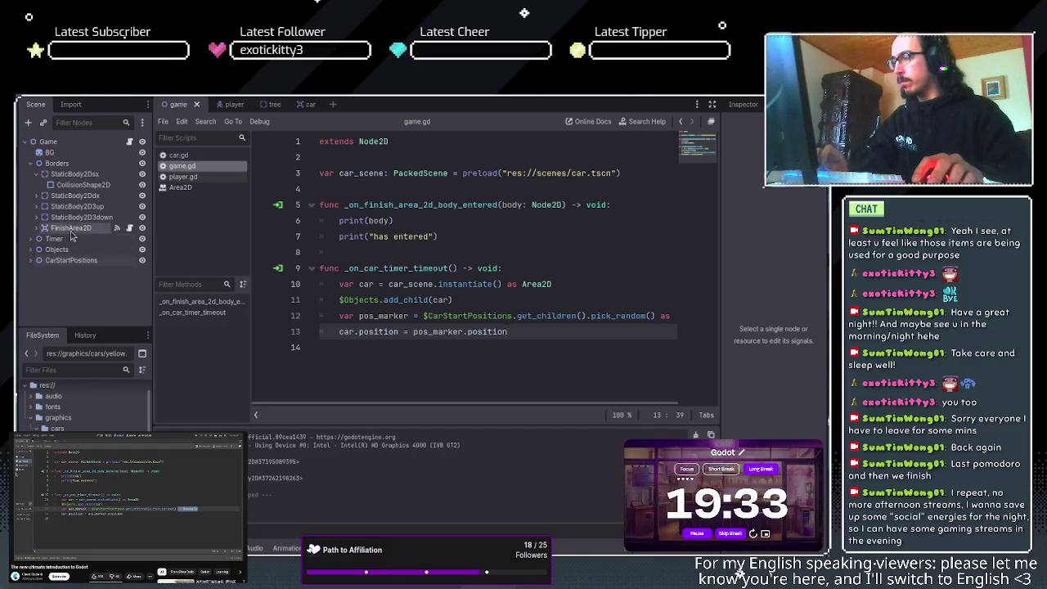
click(80, 104)
- Switch to the player scene and select its Camera2D node
click(36, 104)
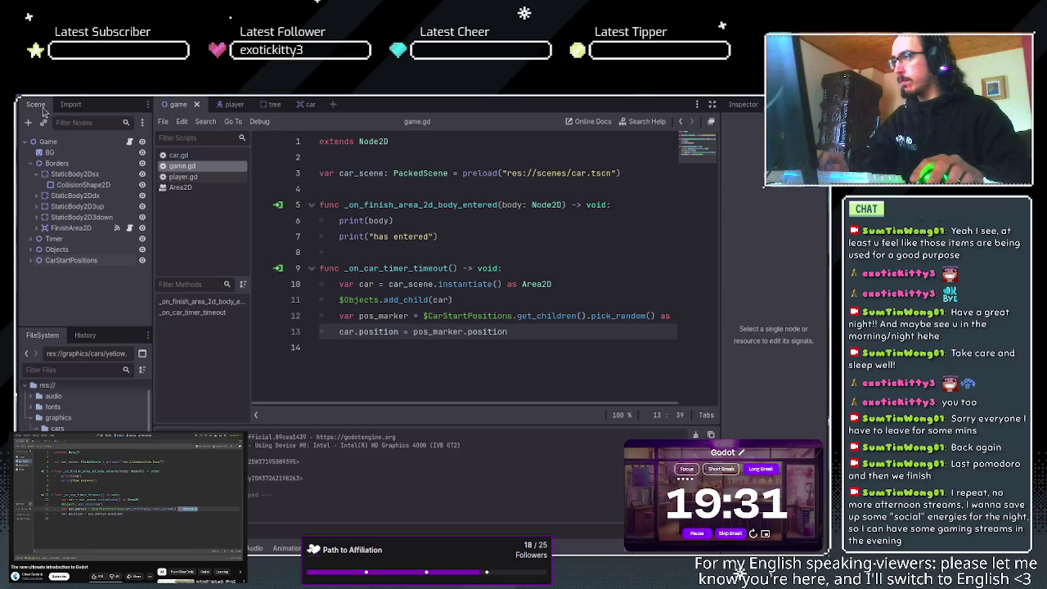
click(219, 104)
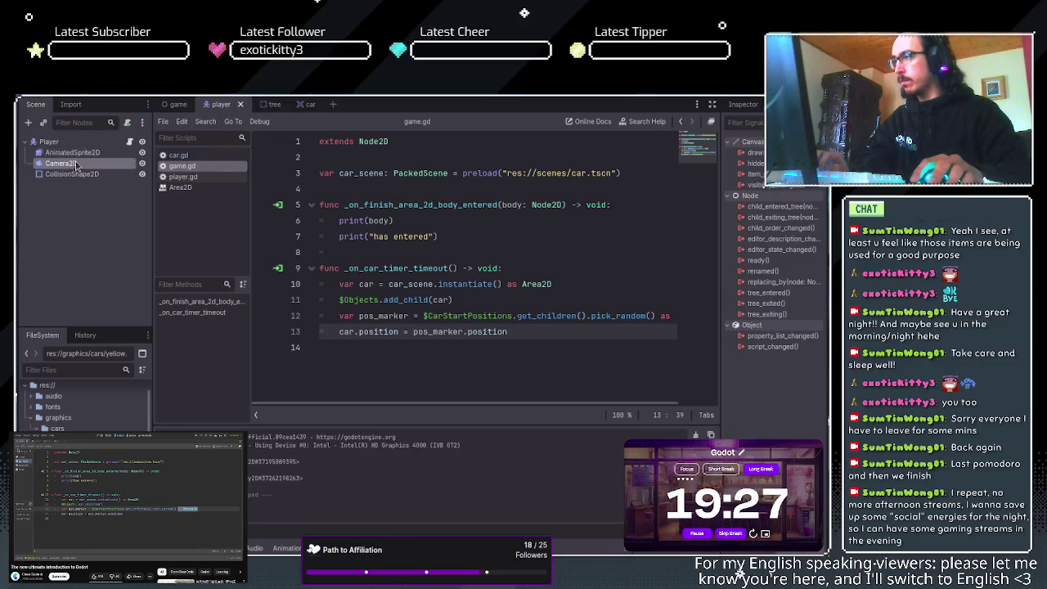
click(745, 105)
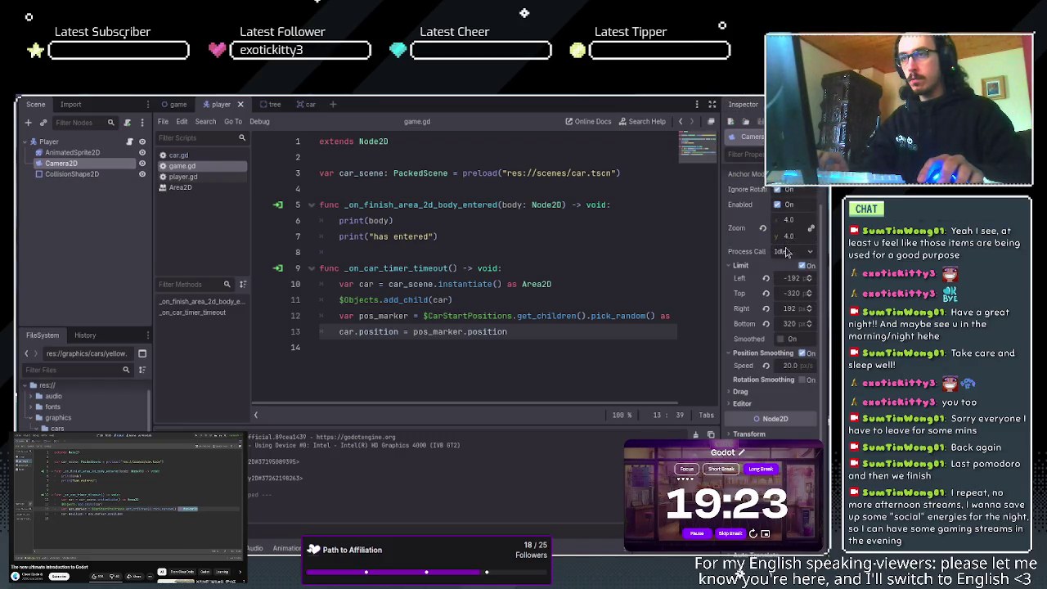
scroll(790, 300, down, 2)
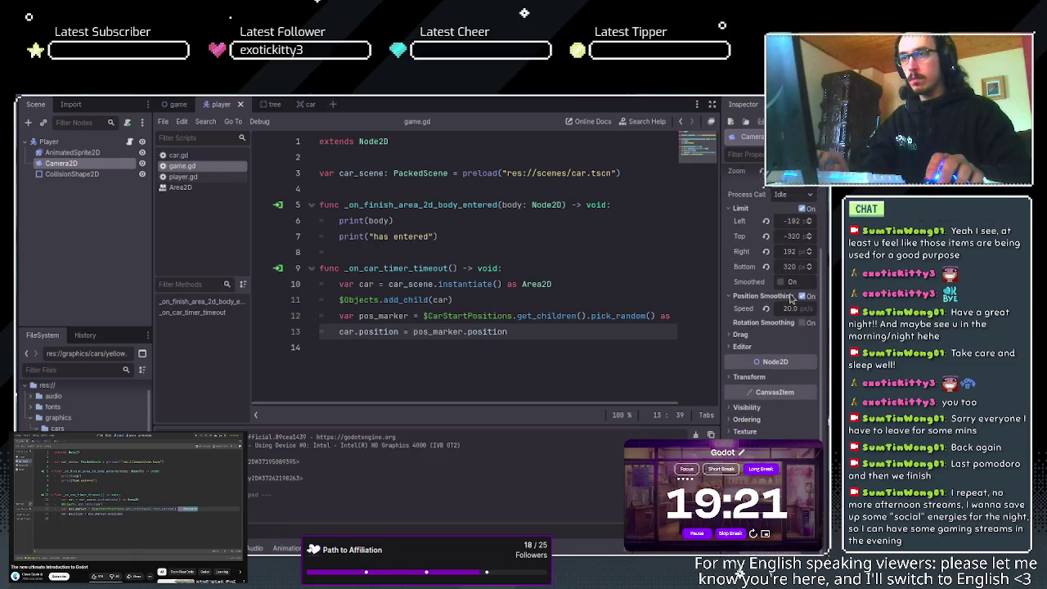
scroll(790, 306, up, 3)
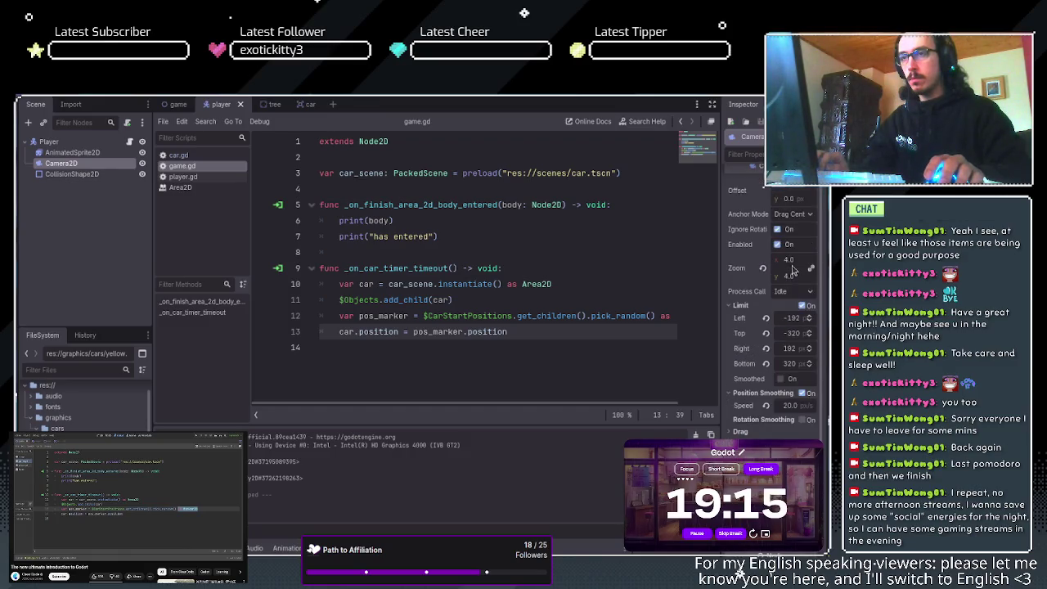
- Set Camera2D Zoom to 3.0, save the player scene, and return to the game scene
click(788, 260)
text(3)
key(Return)
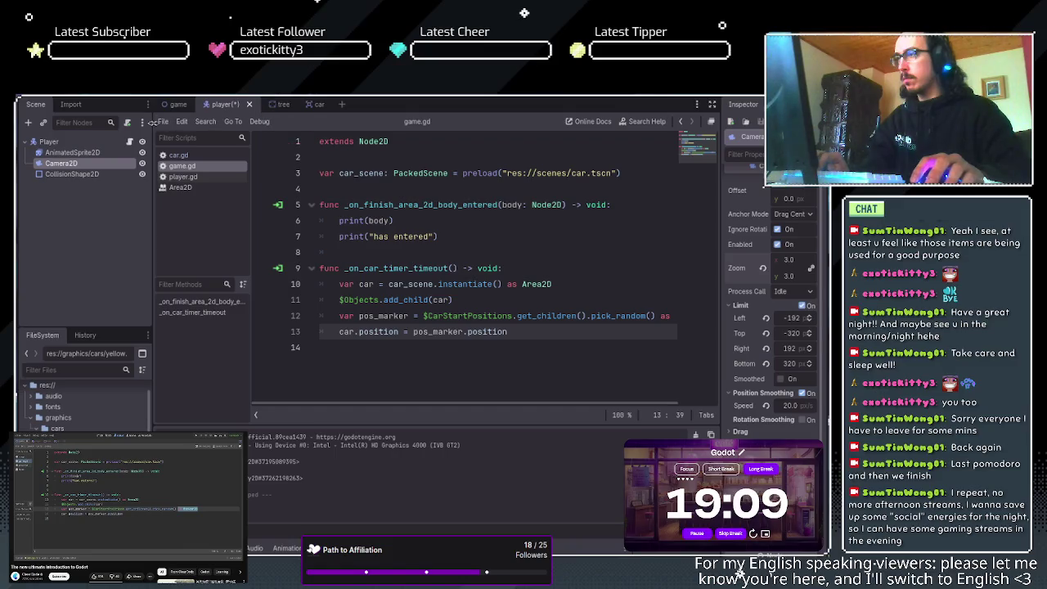
key(ctrl+s)
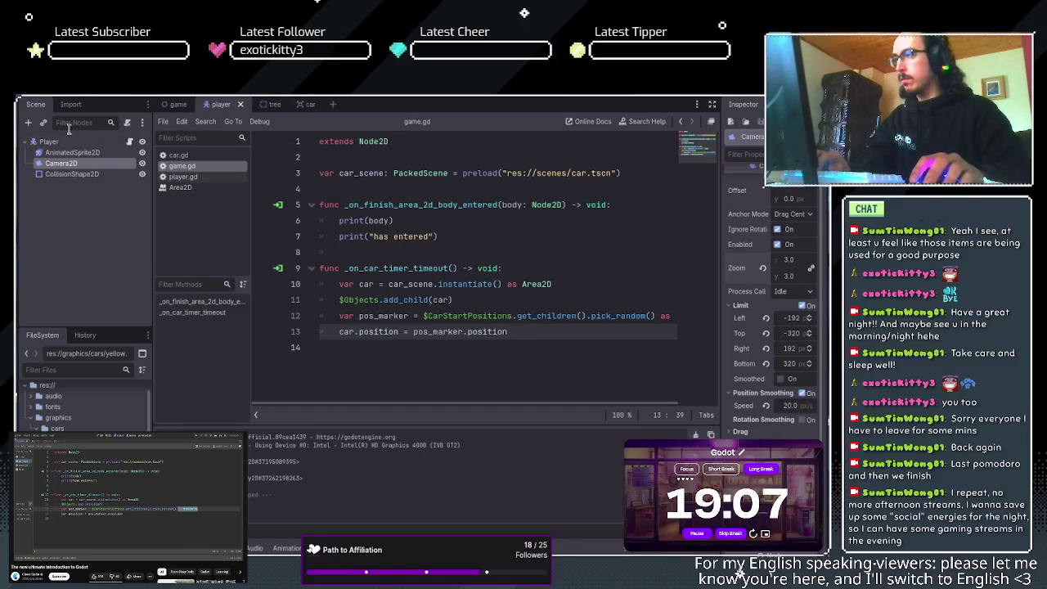
click(177, 105)
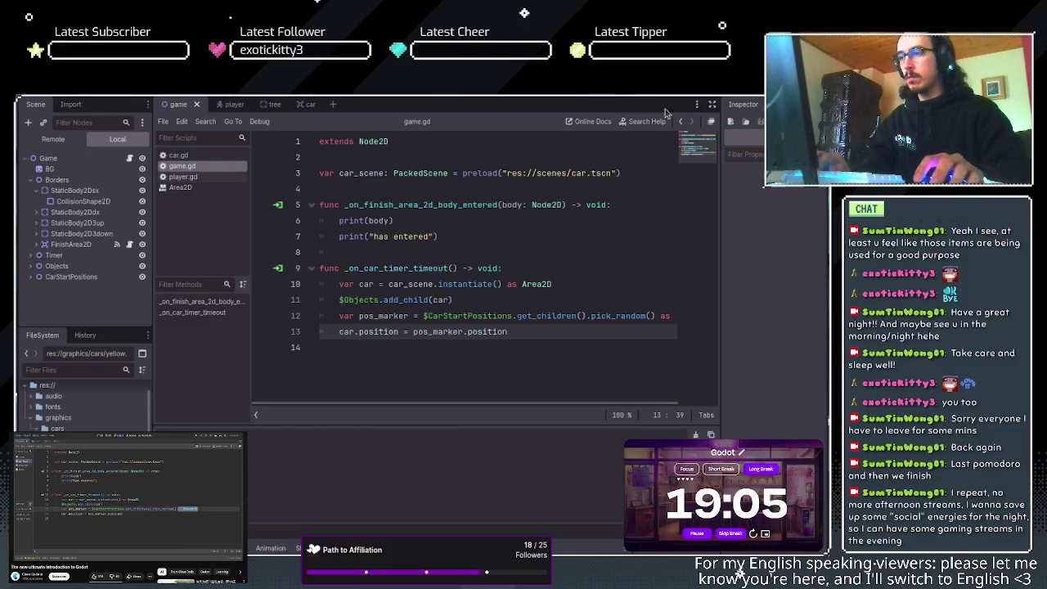
- Run the game to check the new 3.0 camera zoom, then stop it
key(F5)
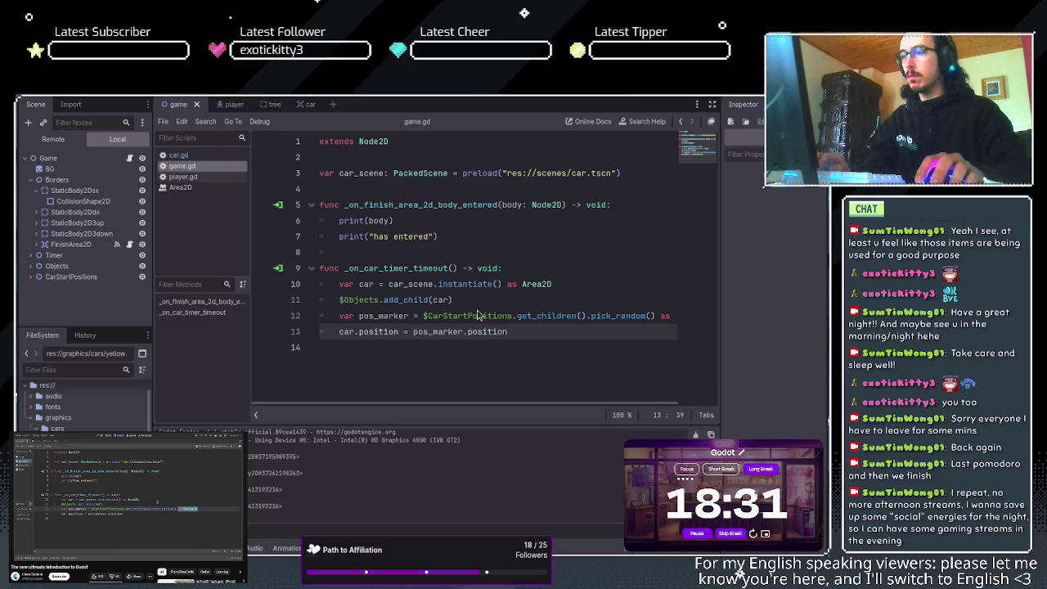
key(F8)
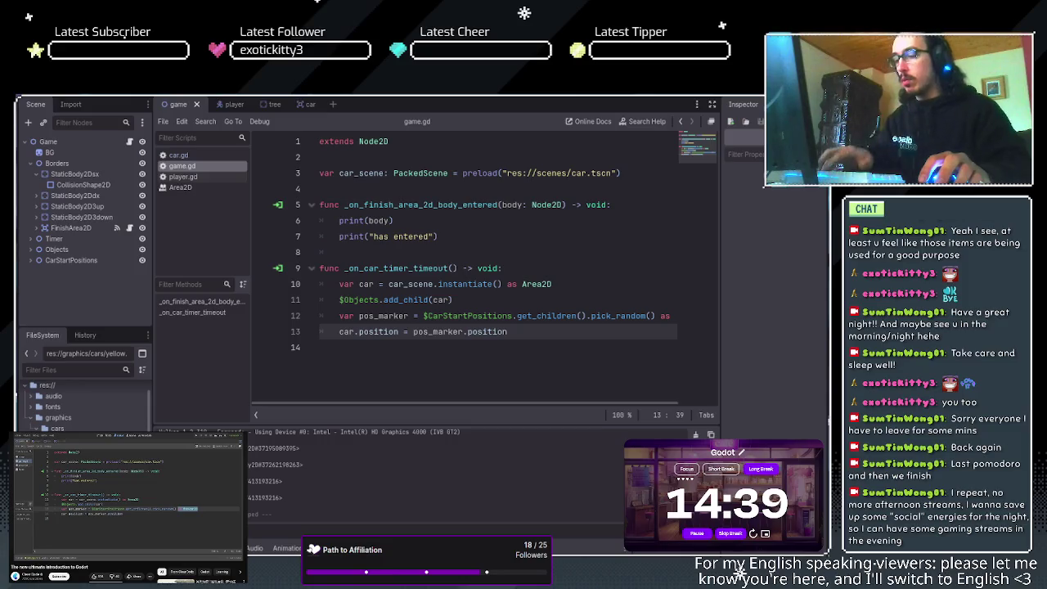
click(442, 248)
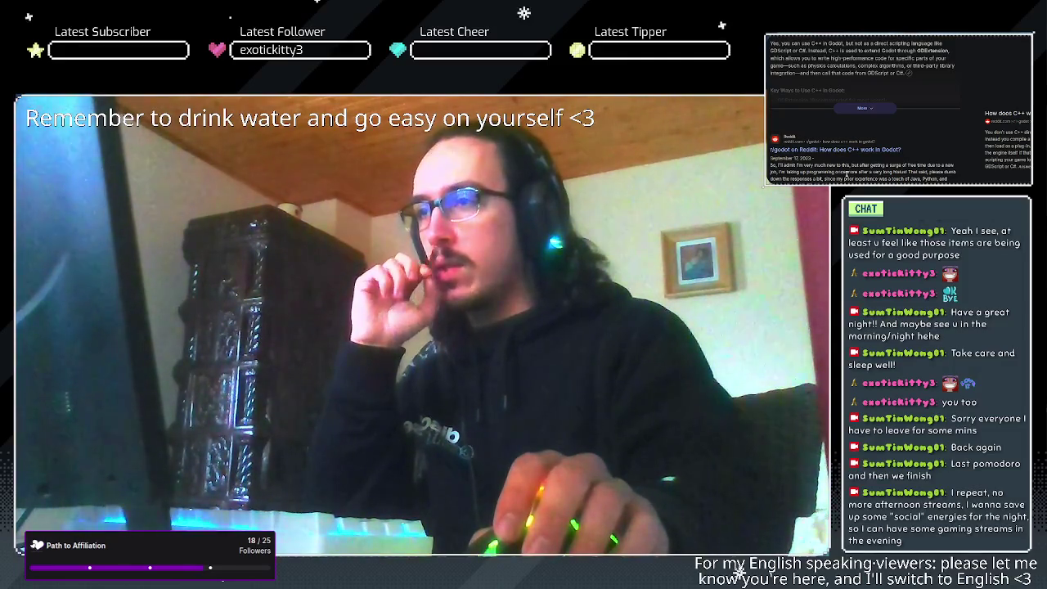
- Expand the AI overview's 'Key Ways to Use C++ in Godot', then minimize the browser
scroll(1008, 106, down, 3)
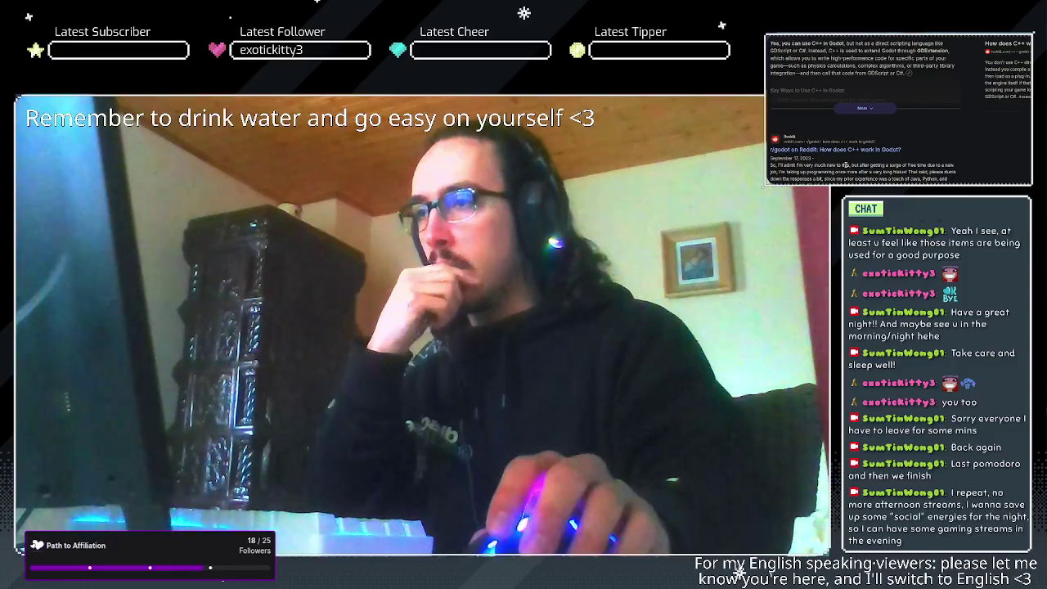
click(871, 108)
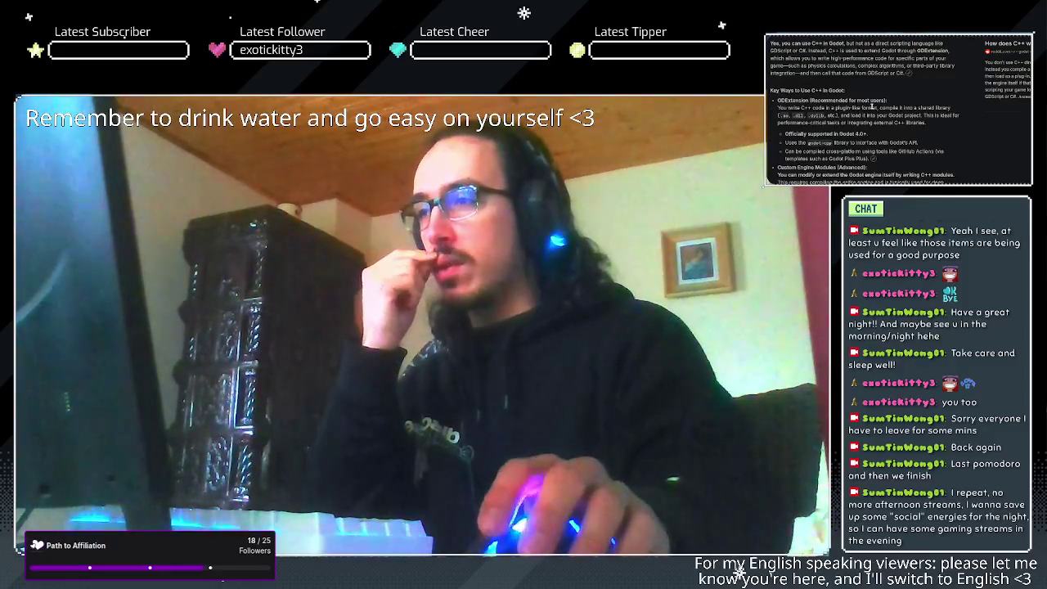
click(996, 38)
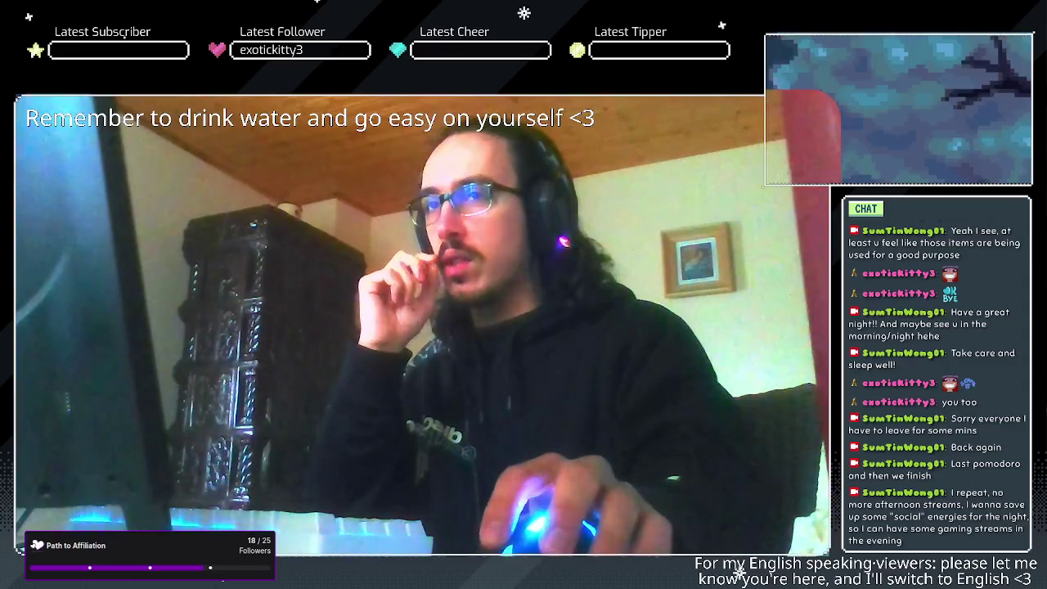